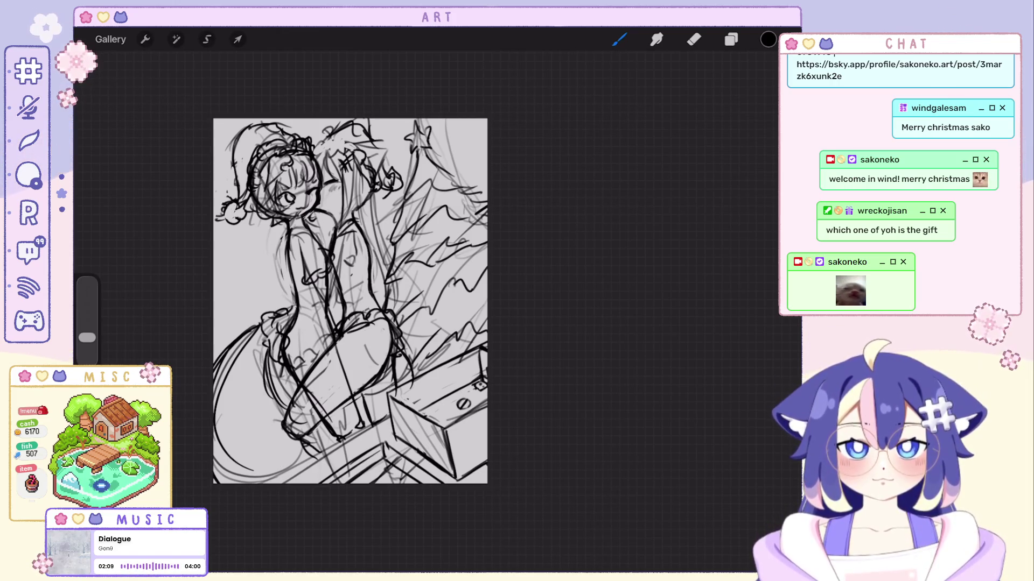
Check the layer stack and browse the Brush Library before inking.
click(731, 40)
click(619, 39)
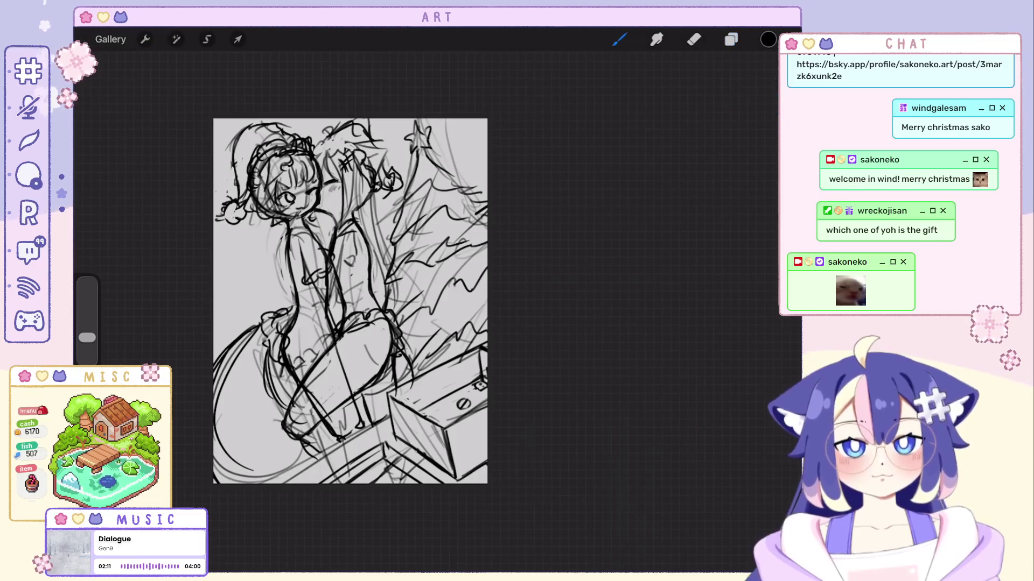
click(619, 40)
key(Escape)
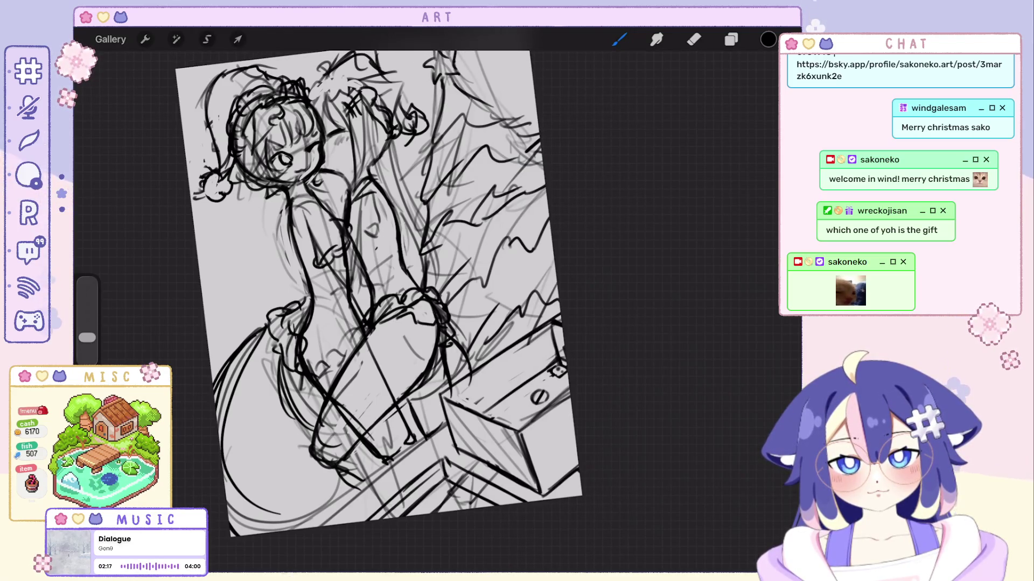
Ink a short line on the figure, undoing earlier unwanted strokes.
scroll(377, 296, up, 2)
scroll(398, 301, up, 2)
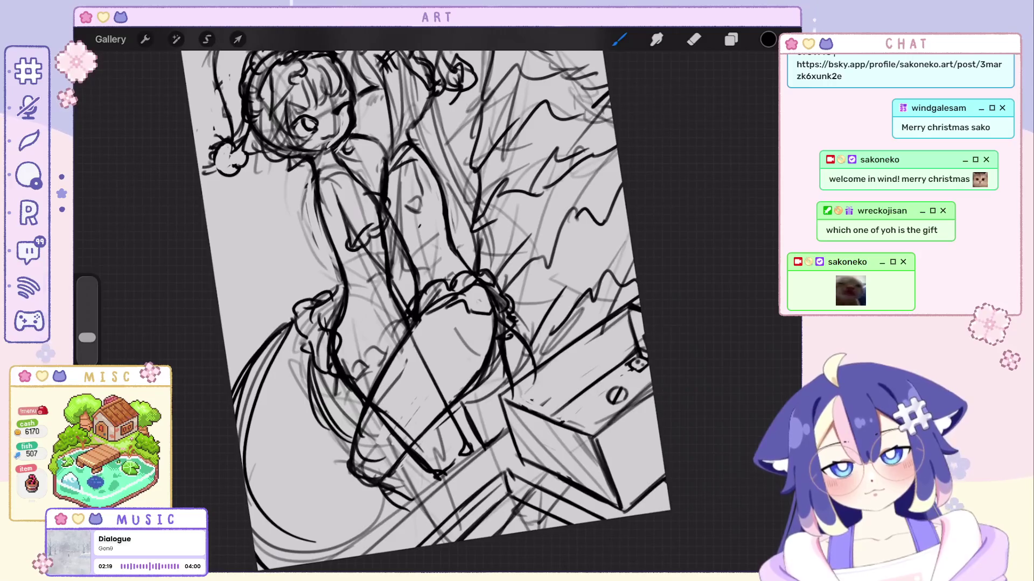
key(ctrl+z)
scroll(425, 312, down, 3)
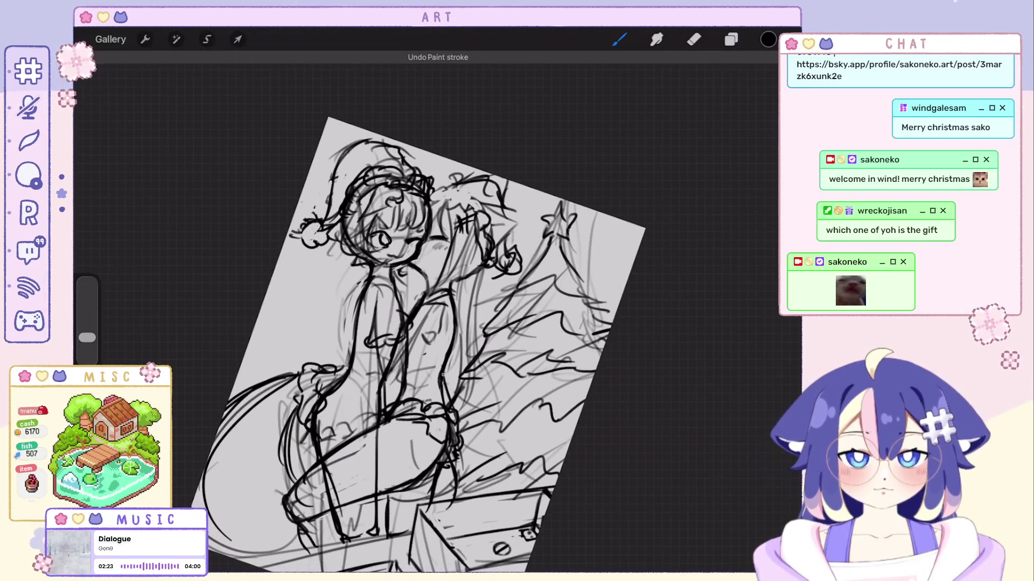
scroll(418, 338, up, 1)
scroll(435, 323, up, 1)
key(ctrl+z)
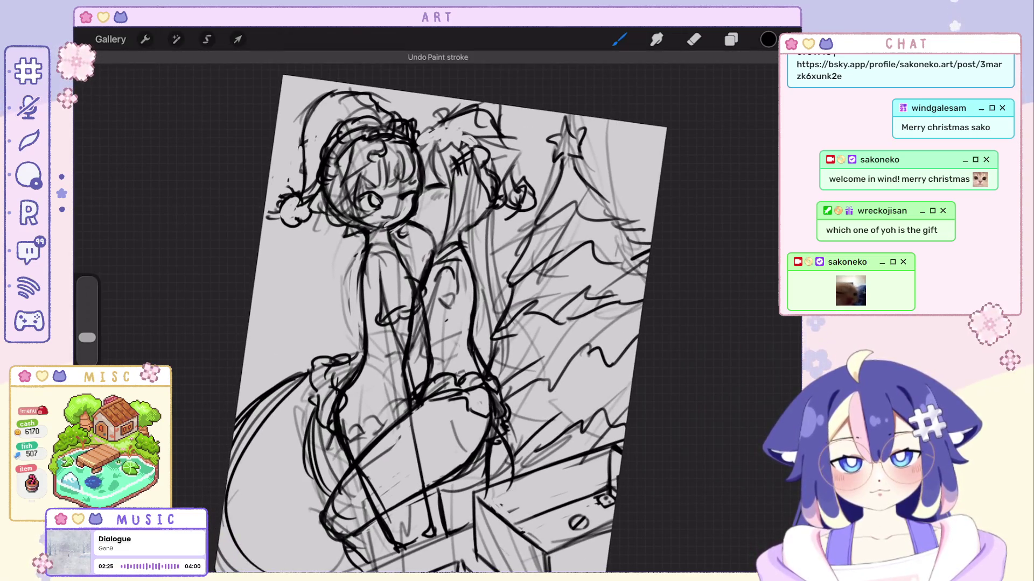
drag(457, 298, 462, 313)
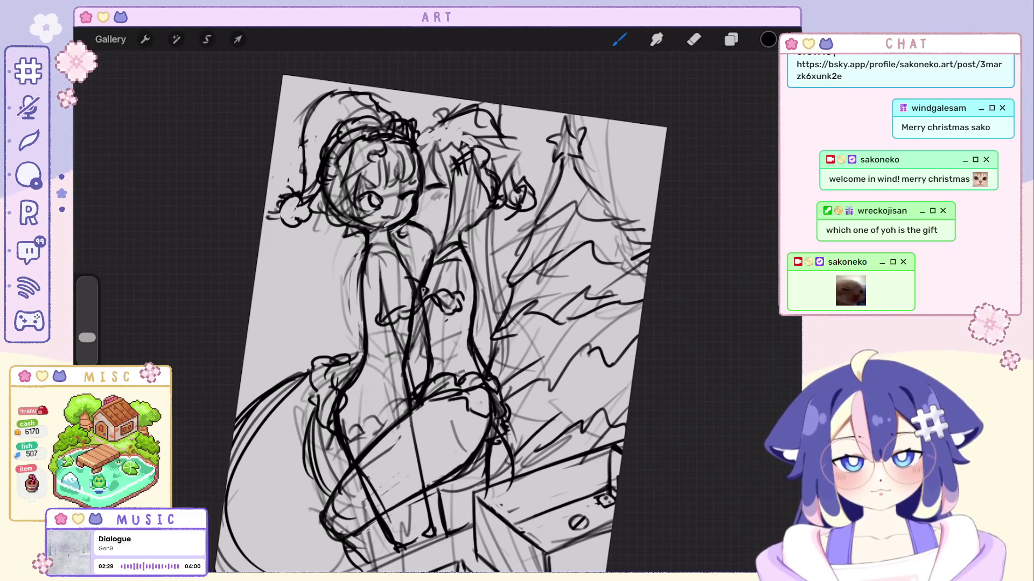
scroll(445, 323, down, 1)
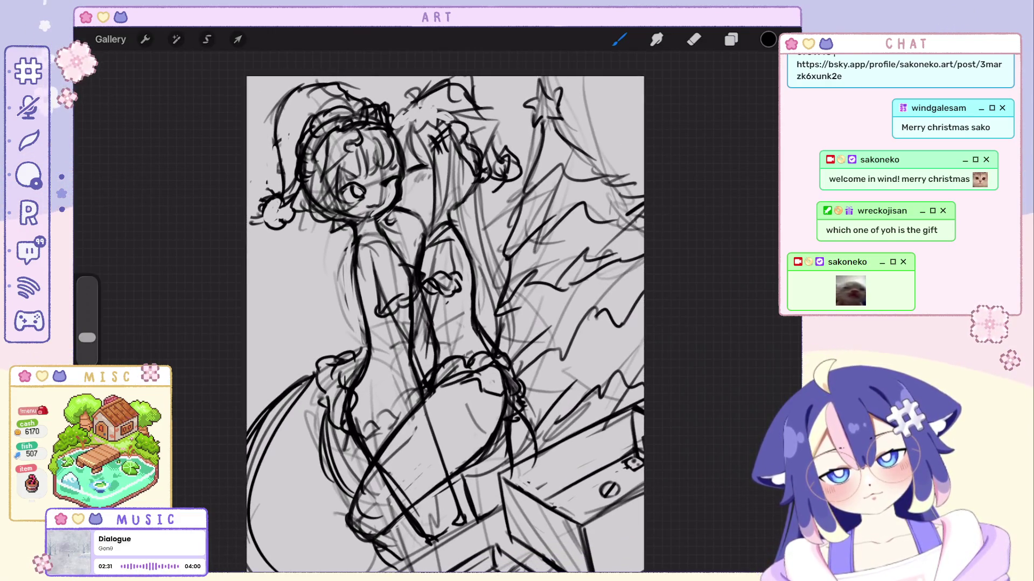
key(ctrl+z)
key(ctrl+z)
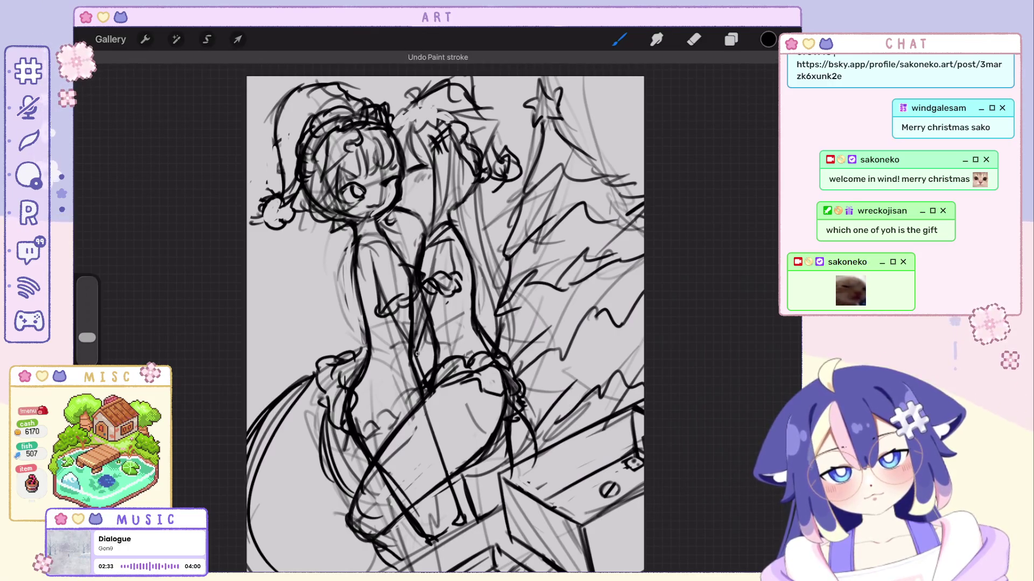
key(ctrl+z)
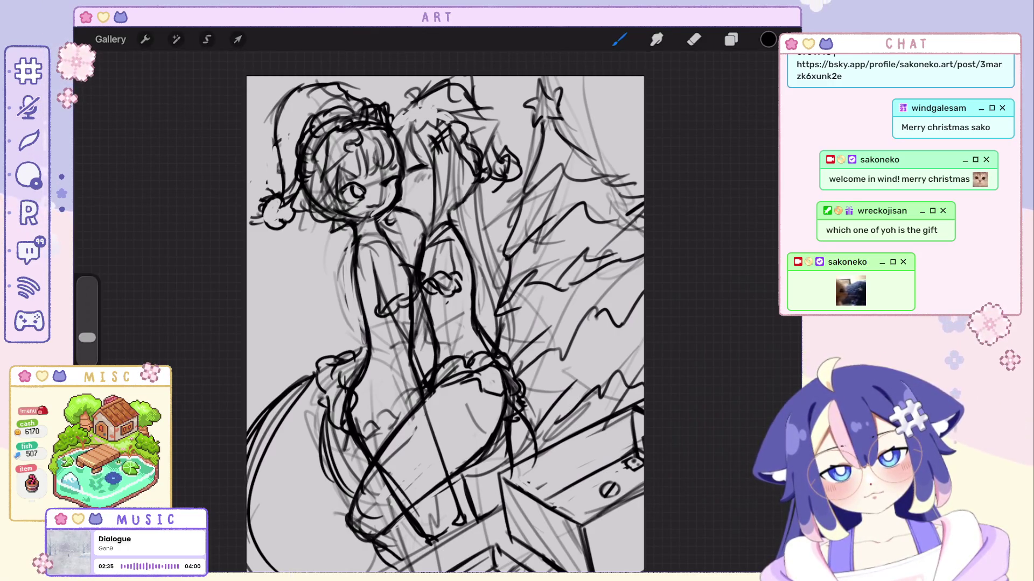
Ink a line across the chest bow, then undo the small strokes that miss.
drag(358, 245, 421, 238)
key(ctrl+z)
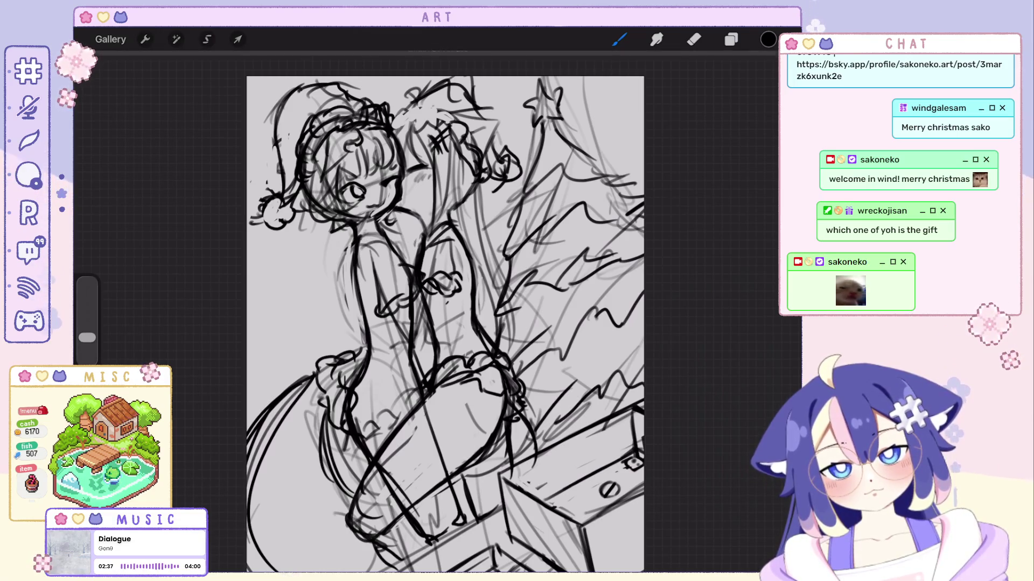
key(ctrl+z)
scroll(431, 318, up, 5)
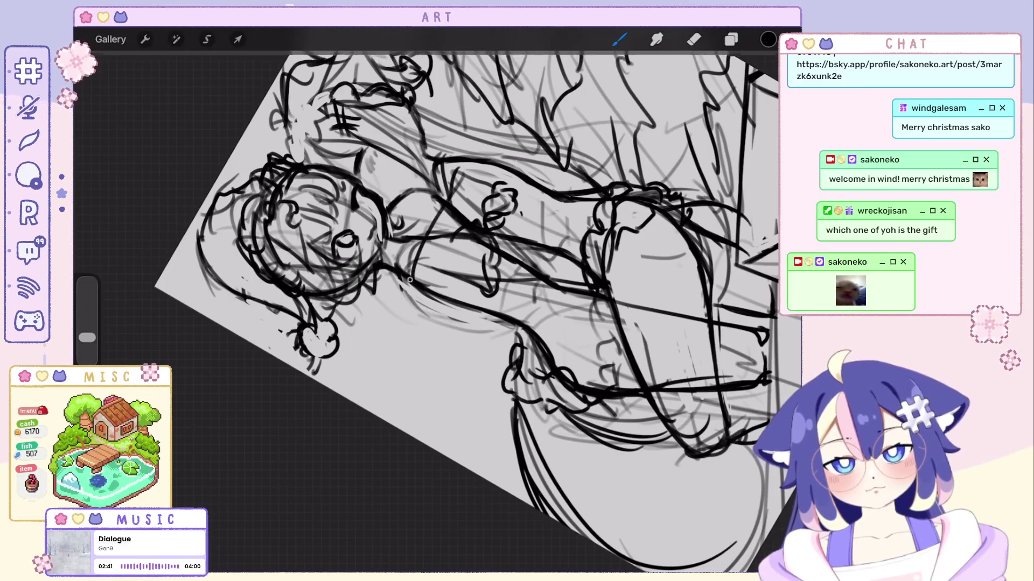
scroll(430, 318, down, 5)
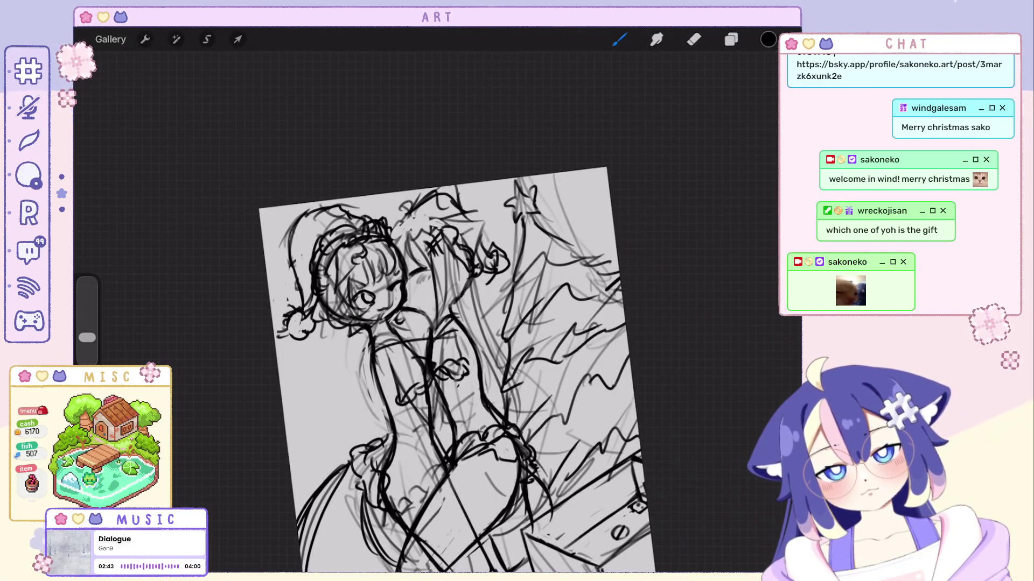
scroll(474, 366, up, 2)
key(ctrl+z)
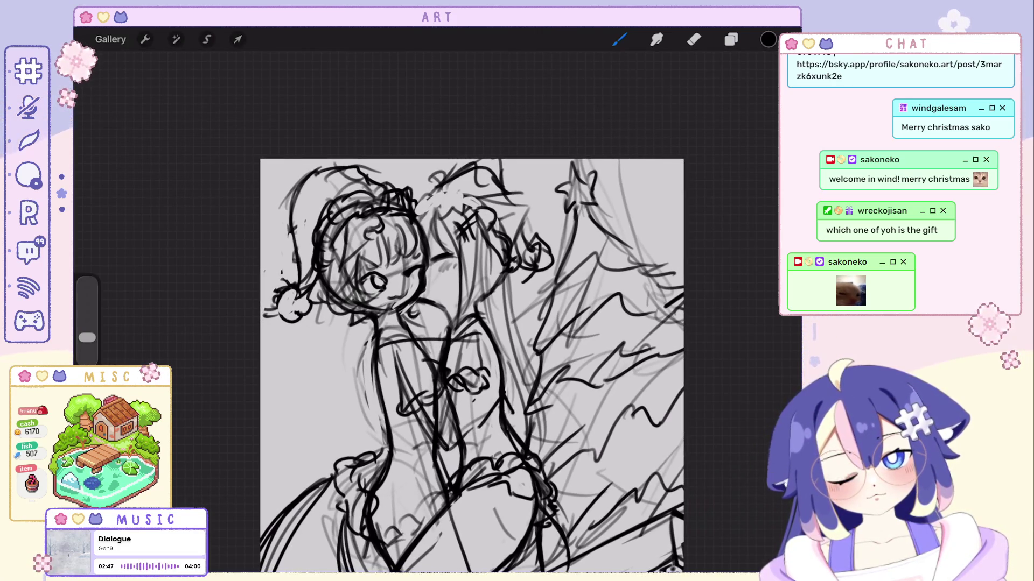
key(ctrl+z)
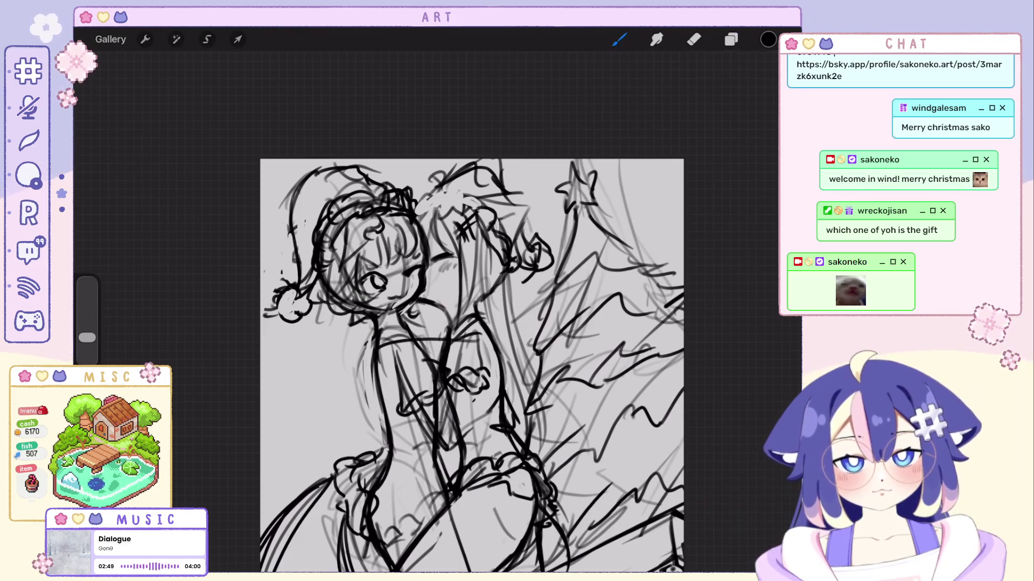
Rotate and zoom in on the figure, inking and undoing small strokes on the chest bow.
drag(472, 366, 452, 377)
drag(393, 312, 296, 221)
mouse_move(458, 320)
mouse_down()
mouse_move(479, 344)
mouse_move(425, 328)
mouse_move(377, 334)
mouse_move(431, 339)
mouse_move(463, 312)
mouse_up()
key(ctrl+z)
key(ctrl+z)
key(ctrl+z)
drag(386, 279, 371, 307)
key(ctrl+shift+z)
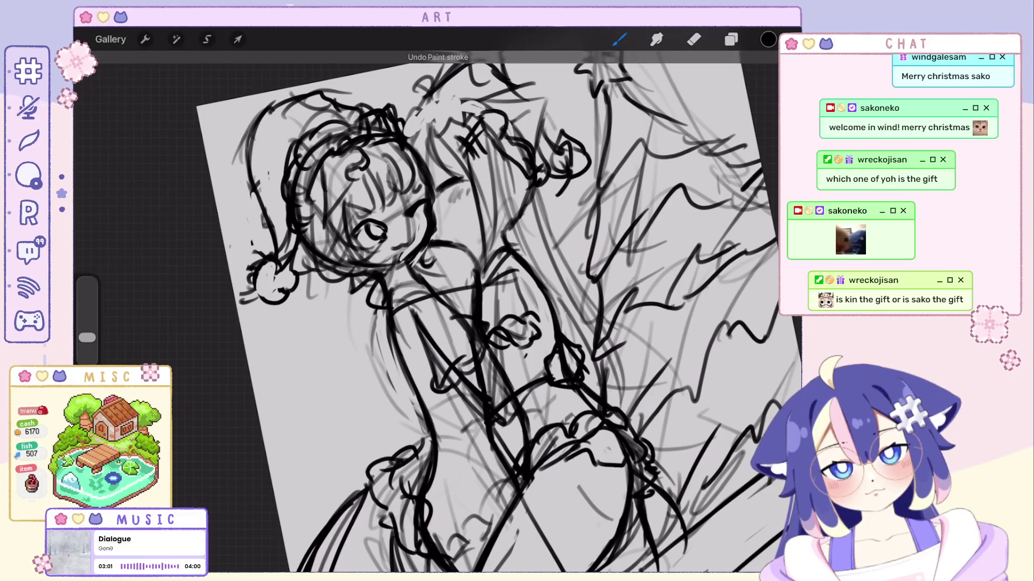
drag(484, 313, 457, 312)
key(ctrl+z)
mouse_move(452, 245)
mouse_down()
mouse_move(385, 320)
mouse_move(360, 330)
mouse_up()
key(ctrl+z)
mouse_move(430, 312)
mouse_down()
mouse_move(388, 333)
mouse_move(409, 301)
mouse_up()
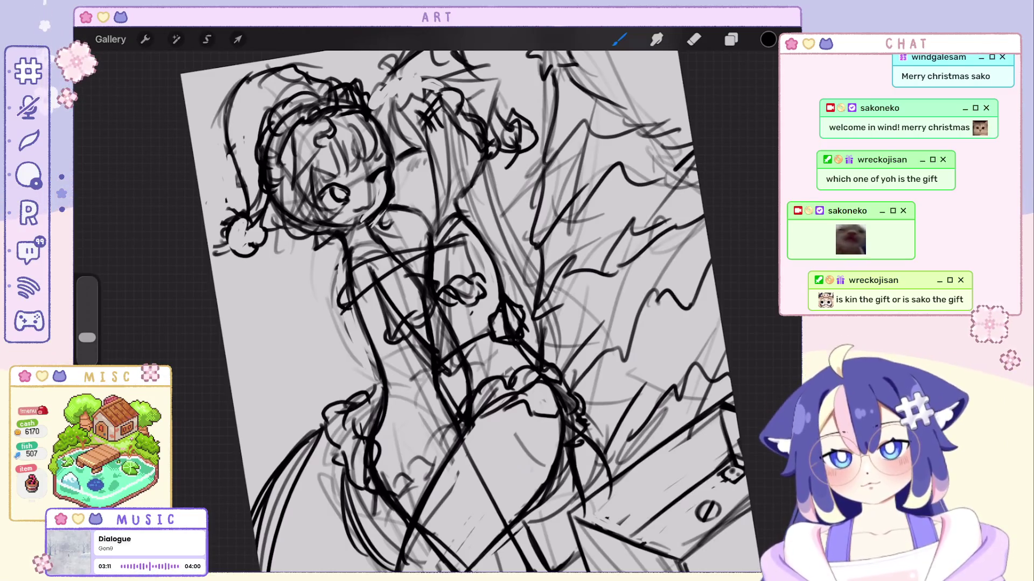
Undo the last six ink strokes on the figure.
key(ctrl+z)
key(ctrl+z)
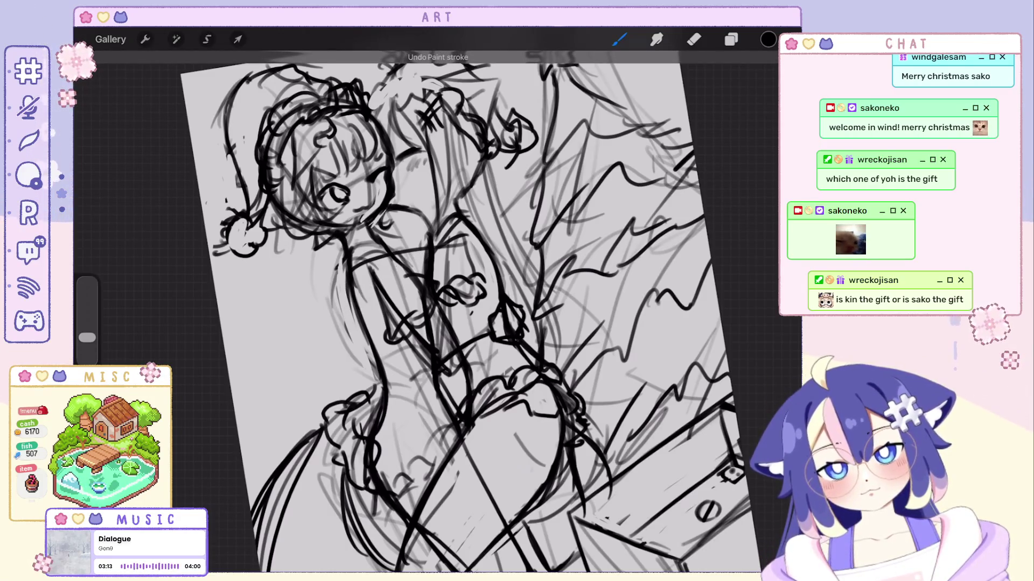
key(ctrl+z)
key(ctrl+z)
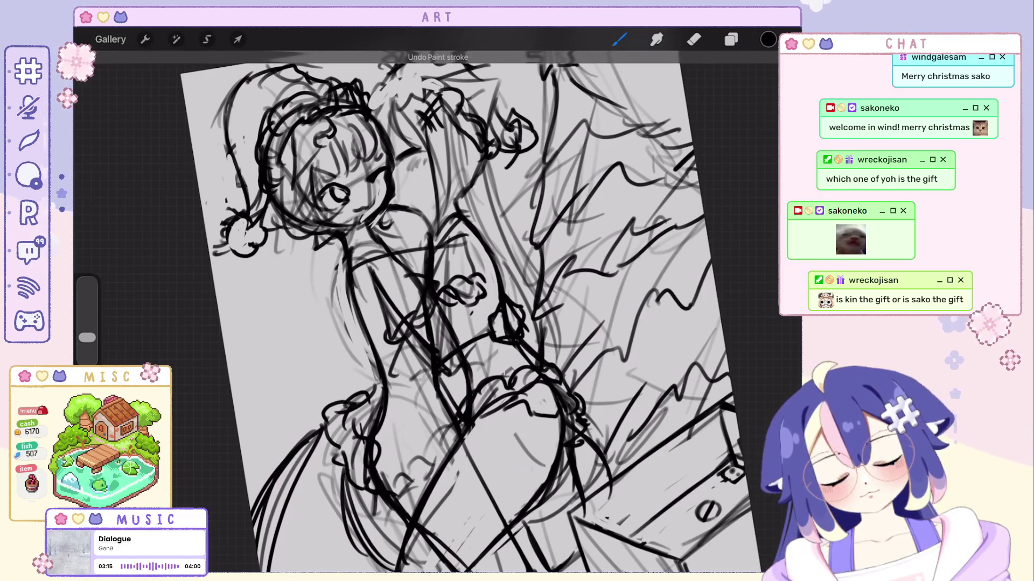
key(ctrl+z)
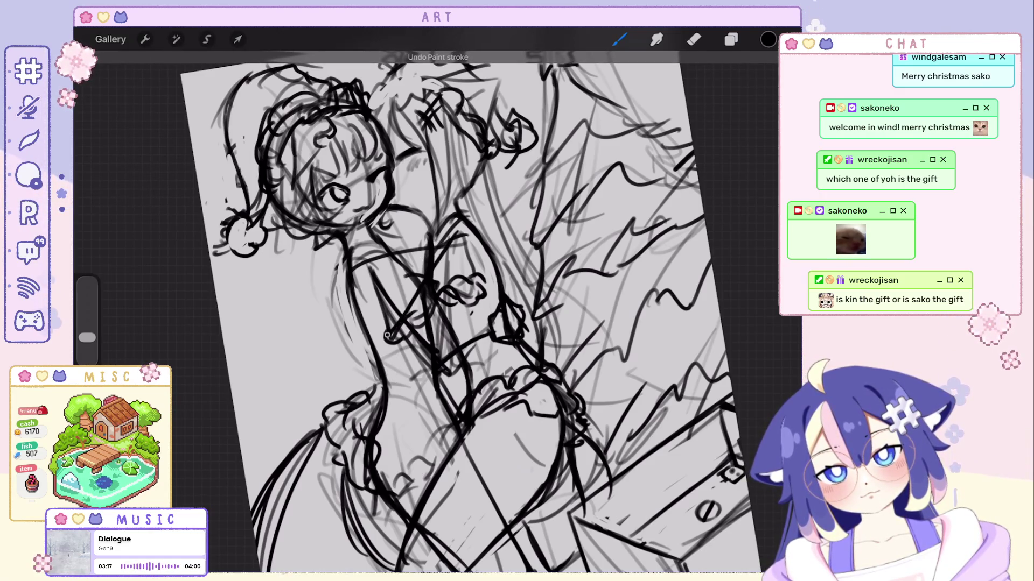
key(ctrl+z)
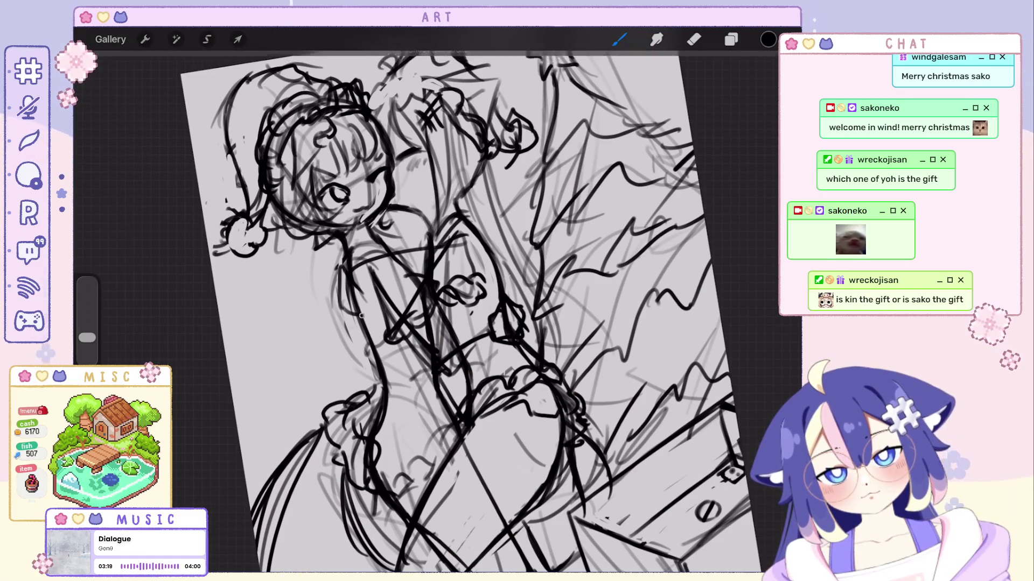
key(ctrl+z)
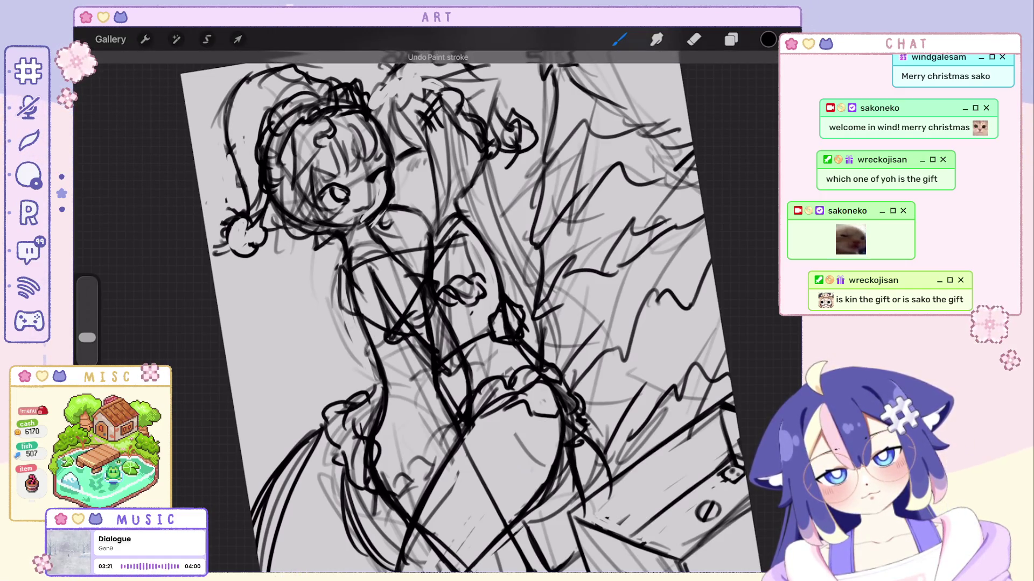
key(ctrl+z)
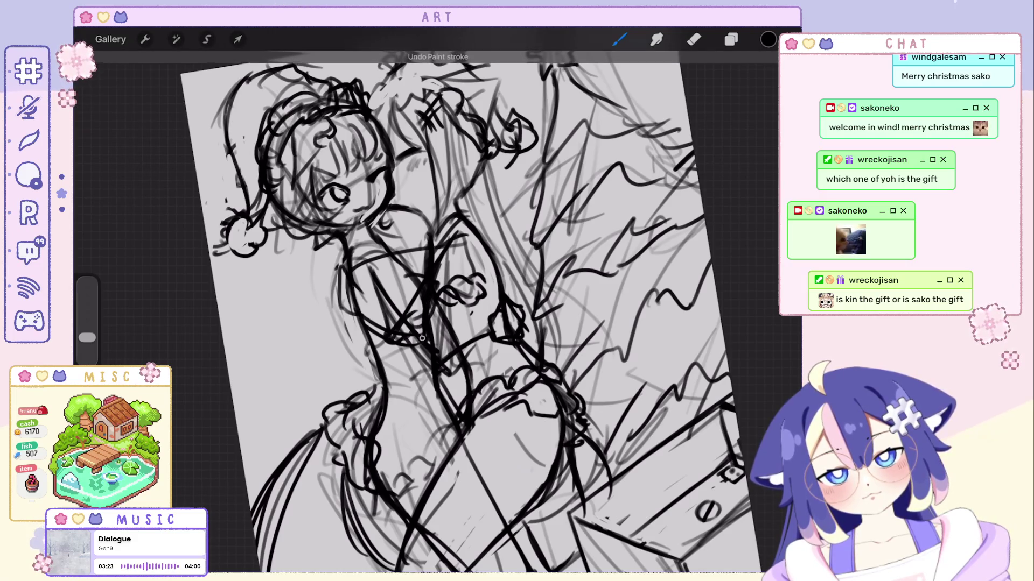
scroll(404, 323, down, 5)
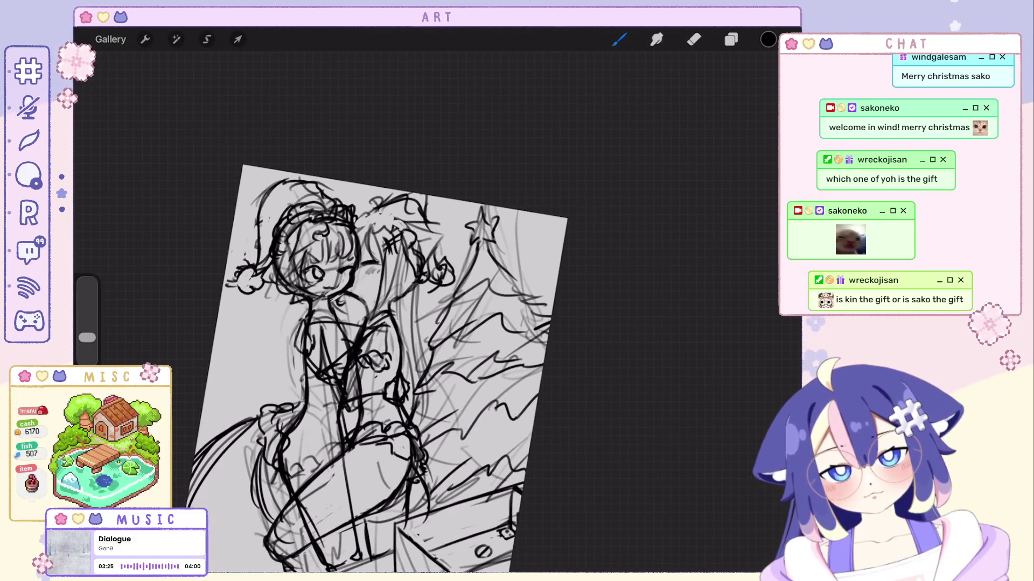
scroll(428, 326, up, 5)
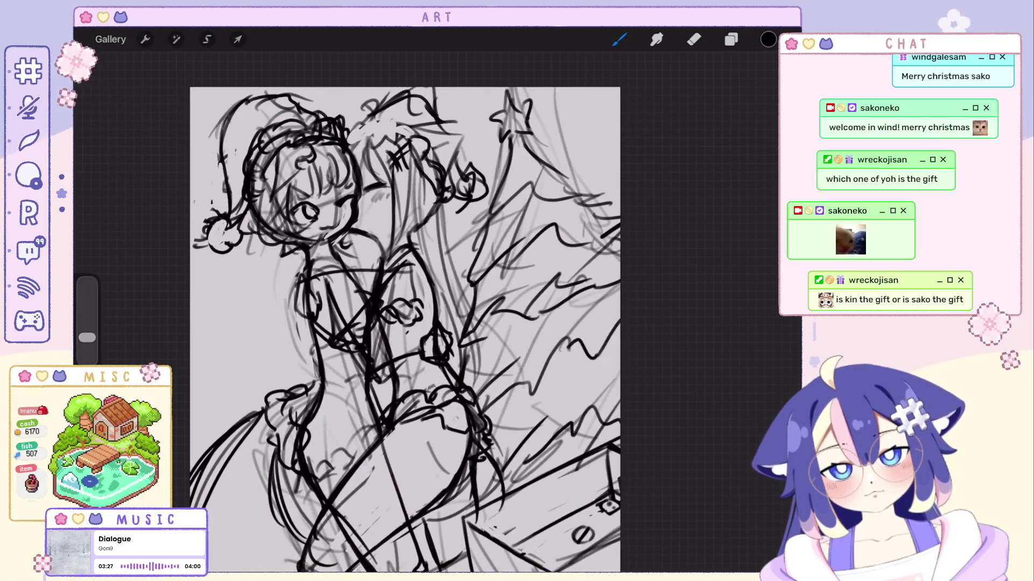
scroll(436, 325, down, 2)
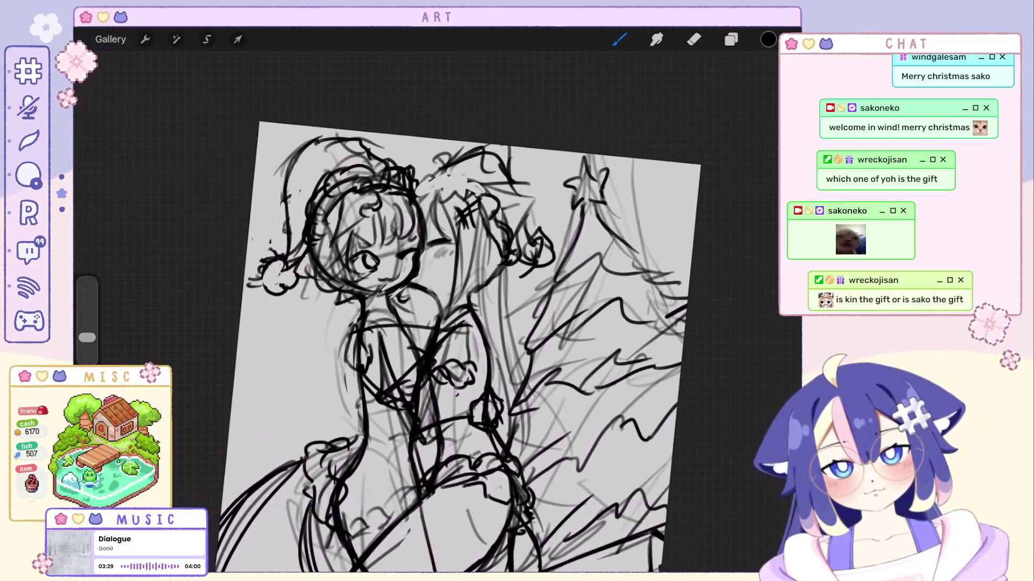
Undo a few more strokes and reset the canvas to a straight, fitted view.
key(ctrl+z)
key(ctrl+z)
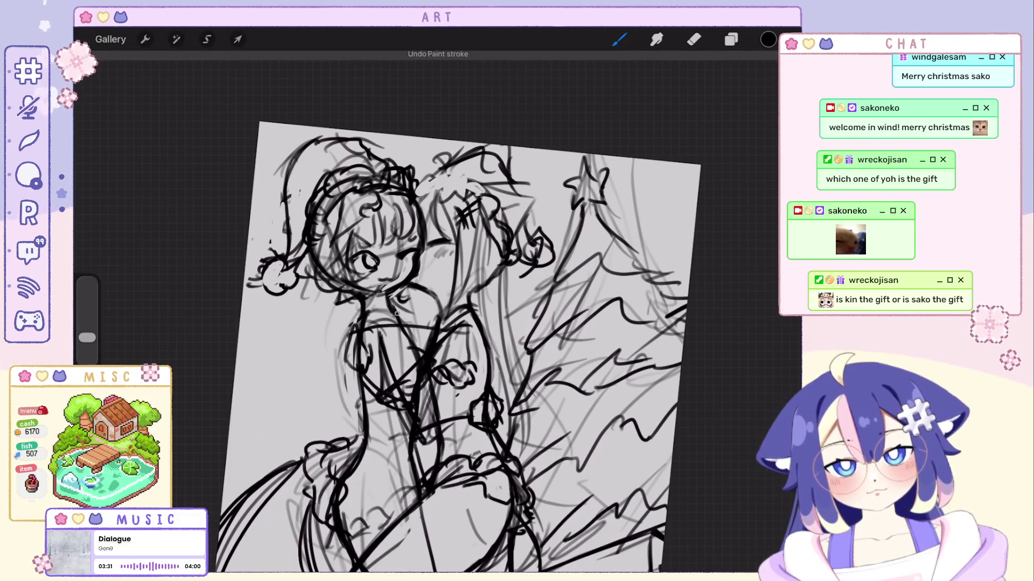
key(ctrl+z)
key(ctrl+z)
key(ctrl+z)
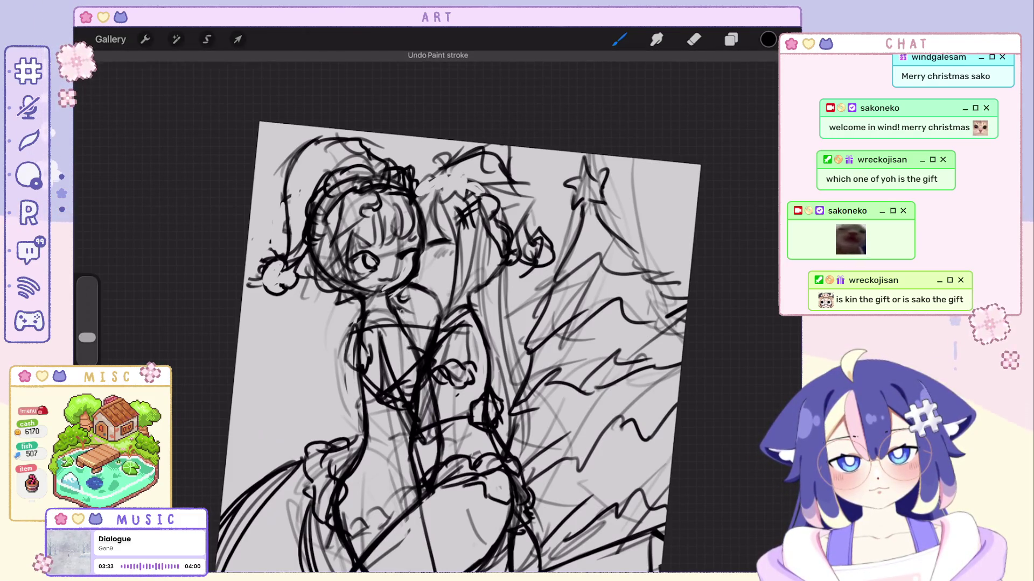
key(ctrl+z)
key(ctrl+shift+z)
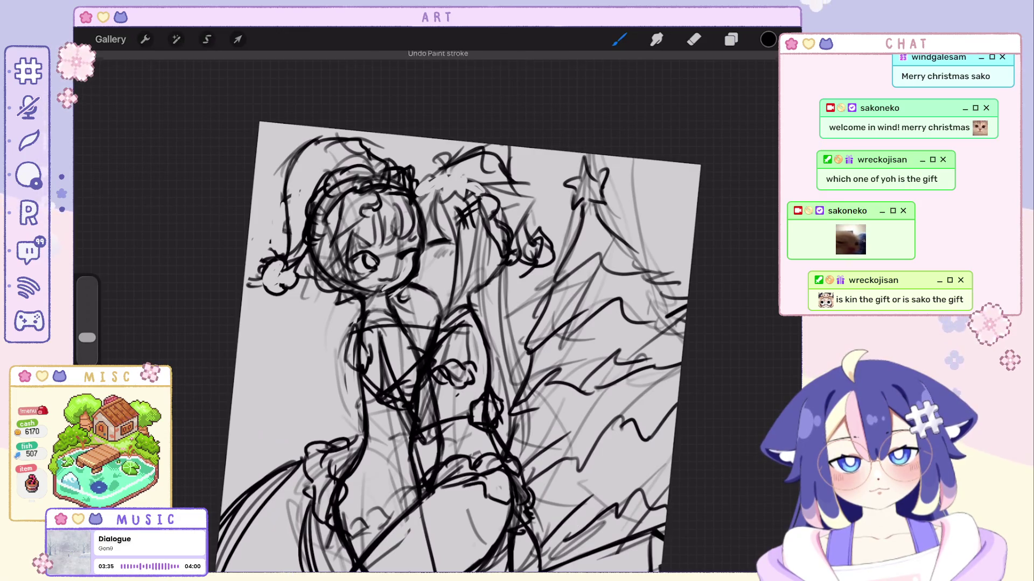
key(ctrl+0)
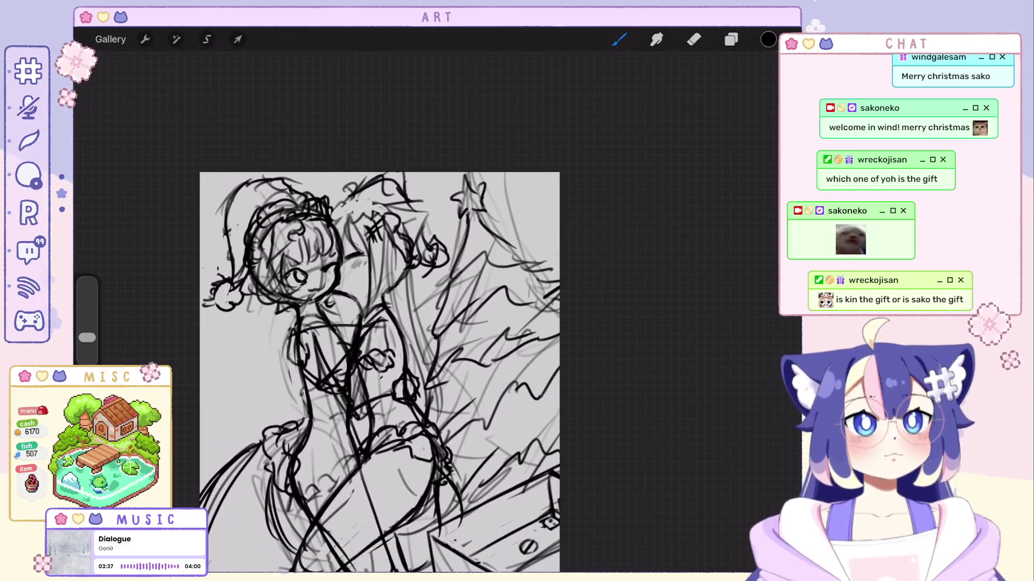
scroll(350, 371, down, 3)
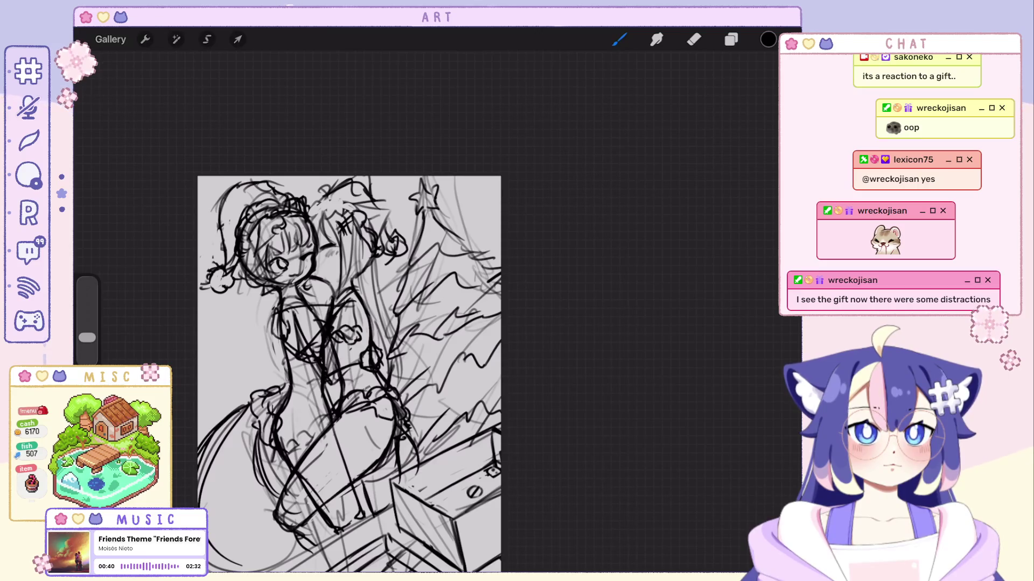
Ink heavy black lines over the girl's outfit, legs and gift box, then switch to the Eraser.
scroll(348, 301, down, 2)
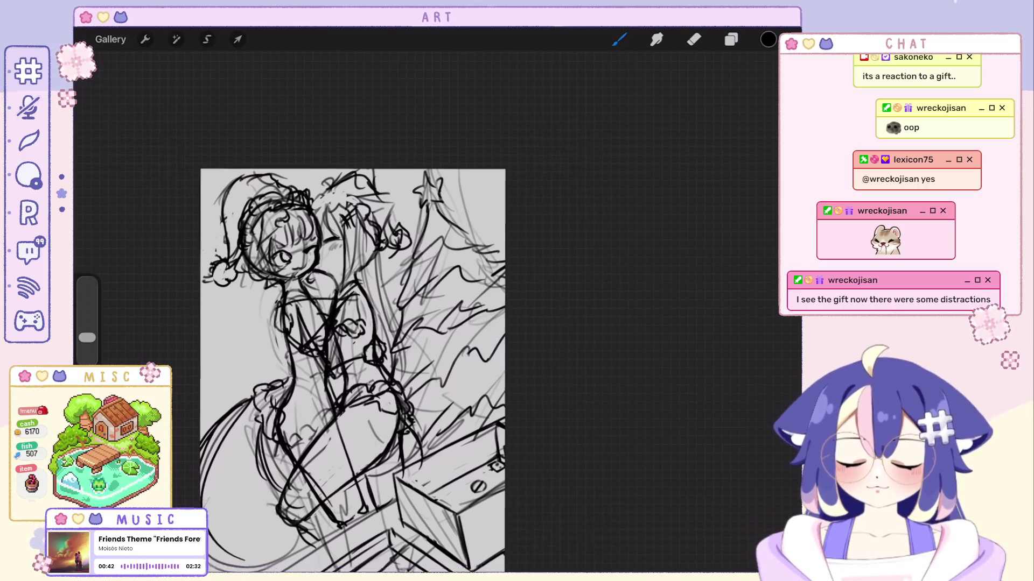
scroll(348, 301, up, 3)
key(e)
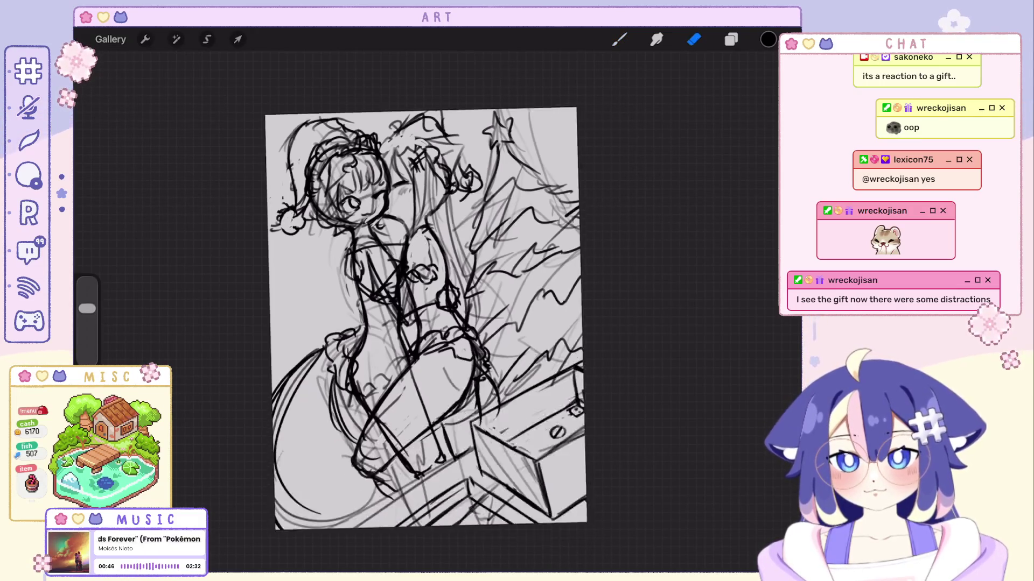
Undo the last few erases and return to the Eraser.
scroll(438, 329, down, 2)
scroll(438, 330, up, 2)
key(ctrl+z)
key(ctrl+z)
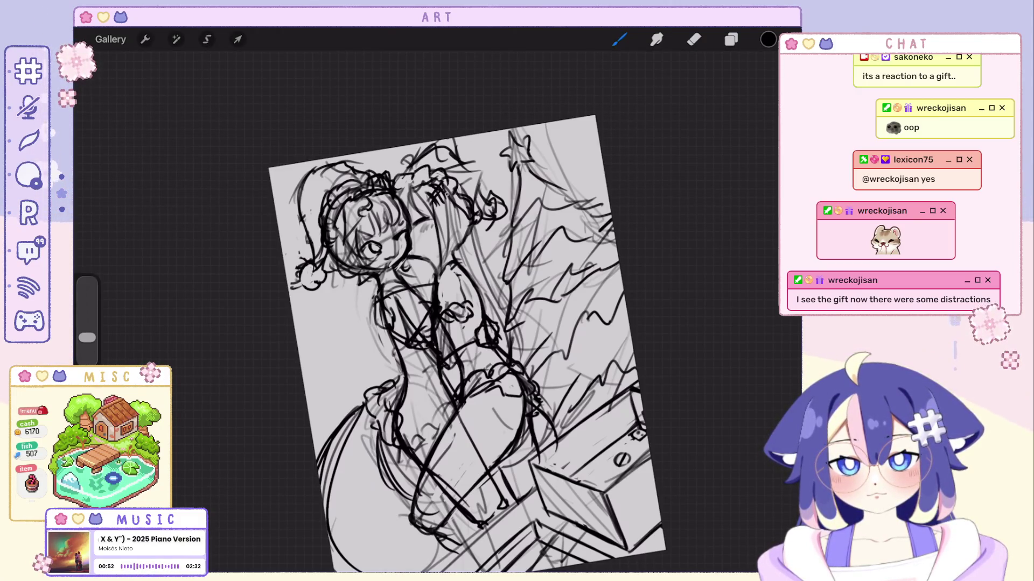
key(ctrl+z)
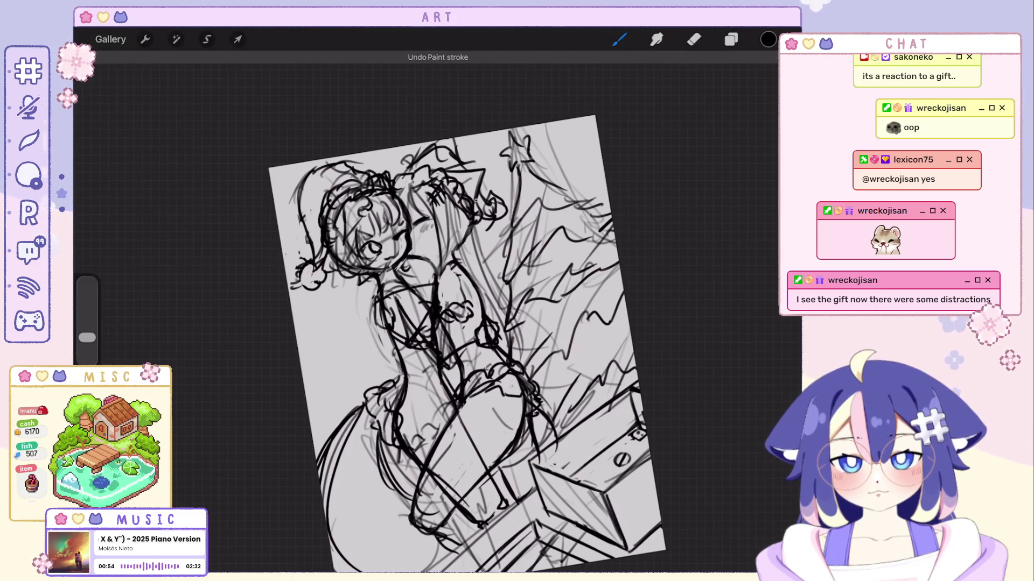
key(ctrl+z)
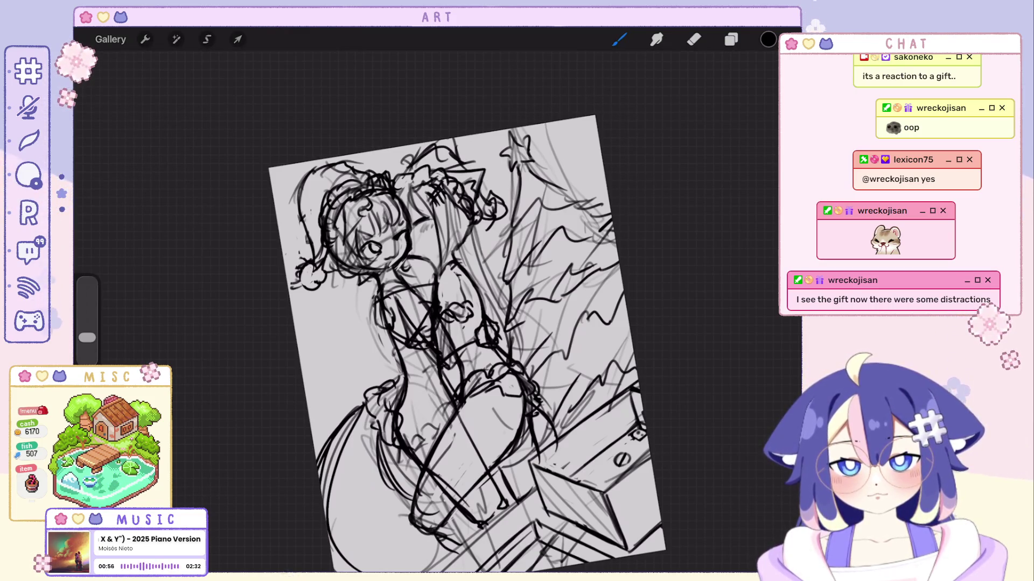
key(ctrl+z)
key(e)
Erase stray strokes beside the girl, toggling briefly back to the inking brush.
drag(492, 201, 485, 213)
scroll(466, 344, down, 5)
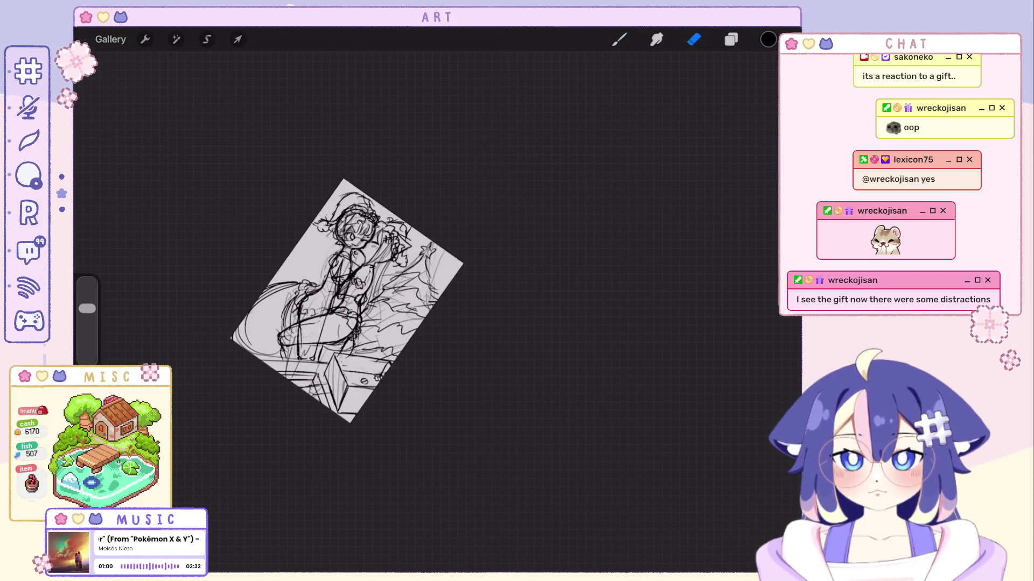
scroll(425, 259, up, 5)
key(b)
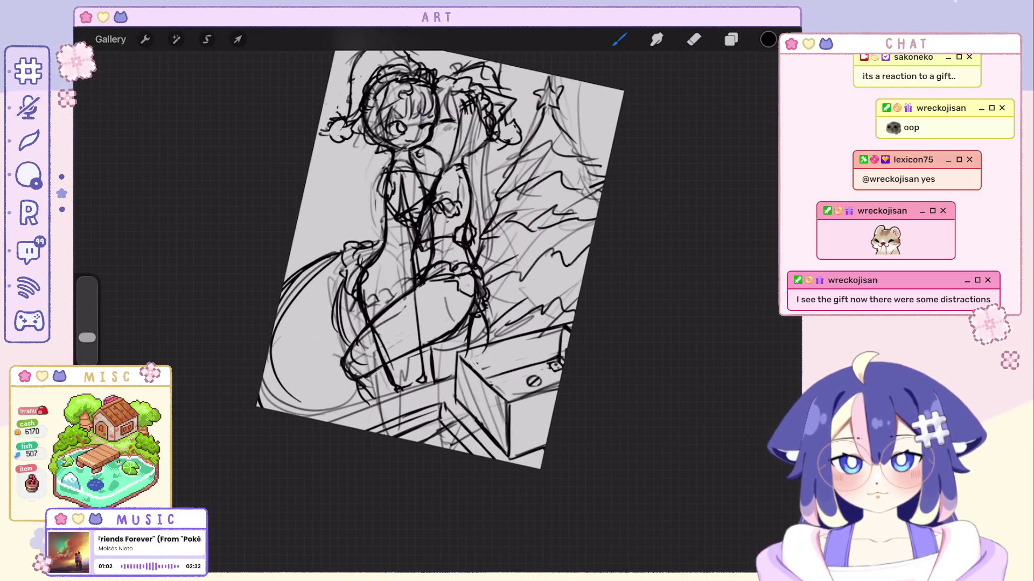
scroll(452, 237, up, 3)
key(e)
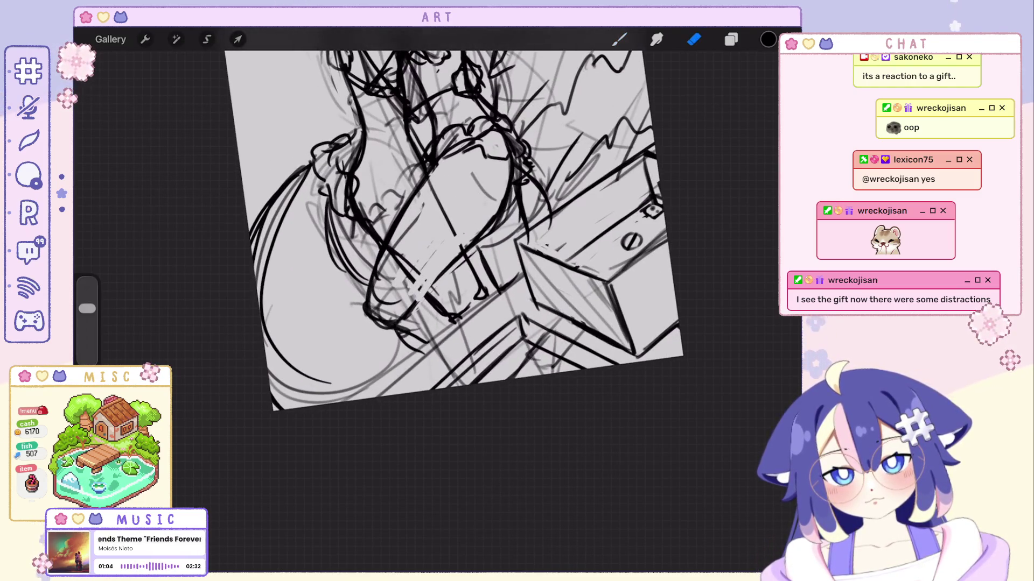
Erase the long diagonal line crossing the girl's leg.
mouse_move(429, 170)
mouse_down()
mouse_move(457, 240)
mouse_move(383, 279)
mouse_up()
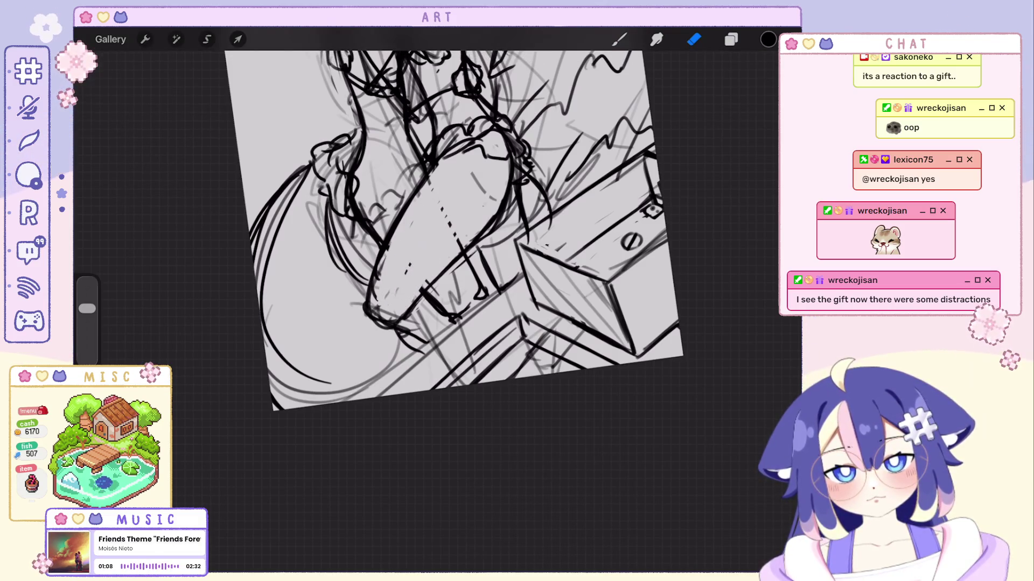
scroll(452, 259, down, 3)
scroll(452, 258, up, 5)
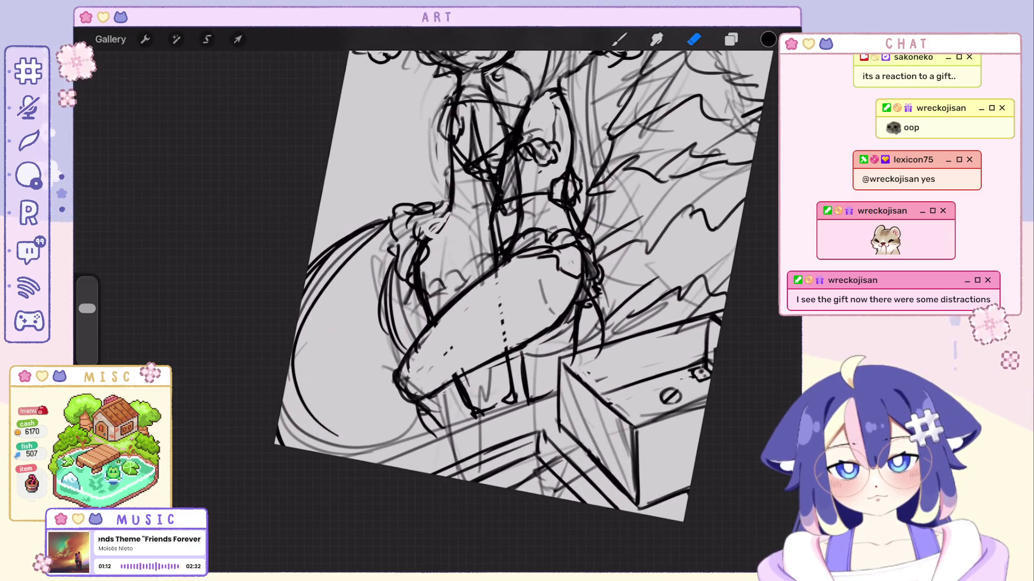
key(ctrl+z)
key(ctrl+shift+z)
Erase small stray strokes around the leg and near the gift box, then straighten the view.
drag(412, 253, 421, 283)
drag(492, 229, 498, 255)
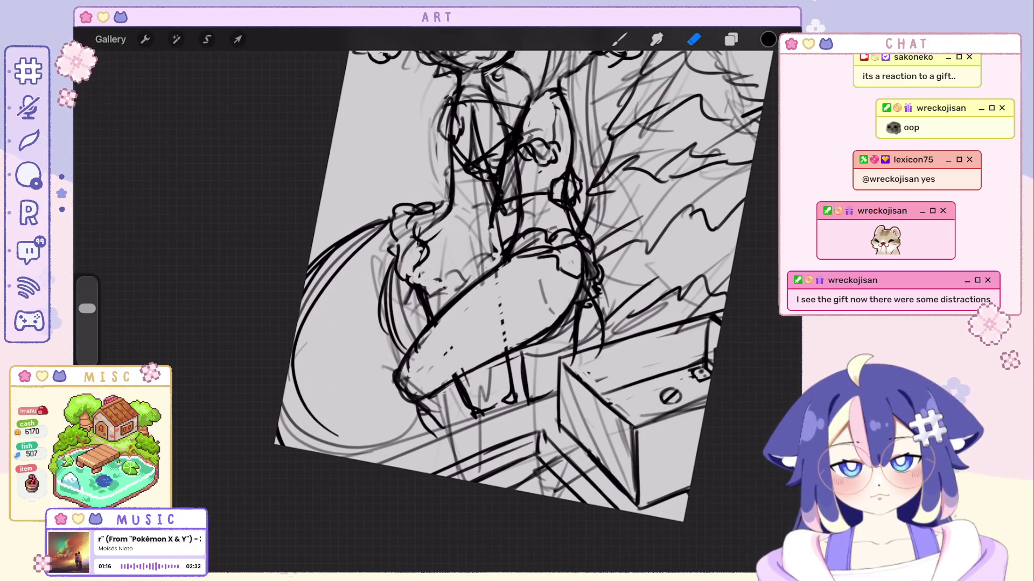
key(ctrl+z)
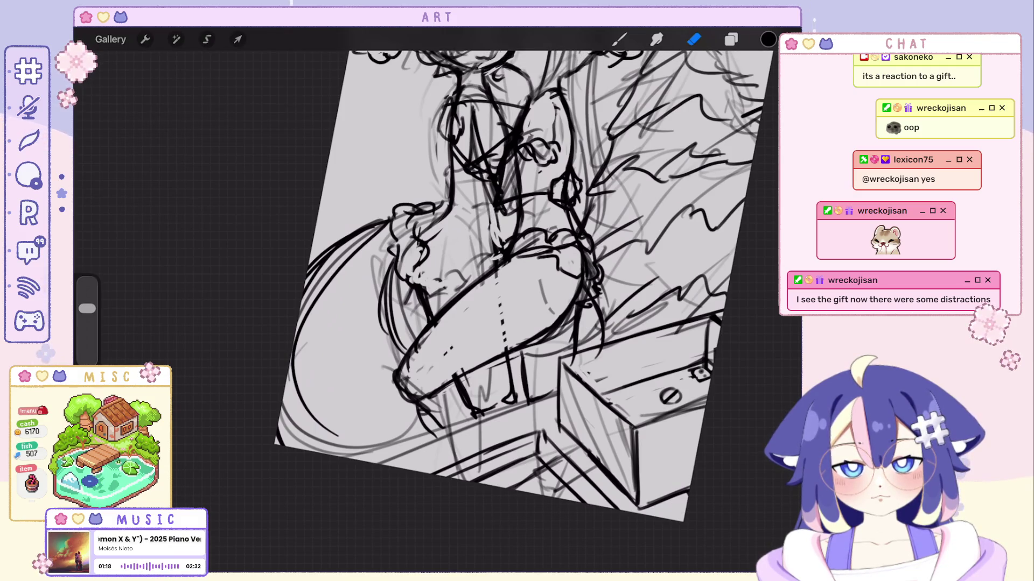
key(ctrl+z)
key(ctrl+shift+z)
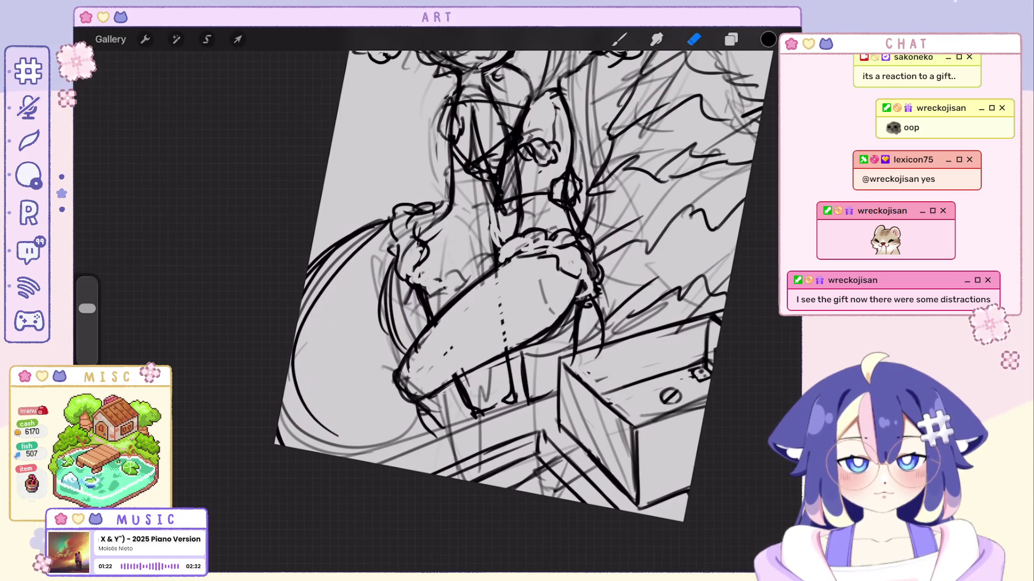
drag(517, 269, 521, 253)
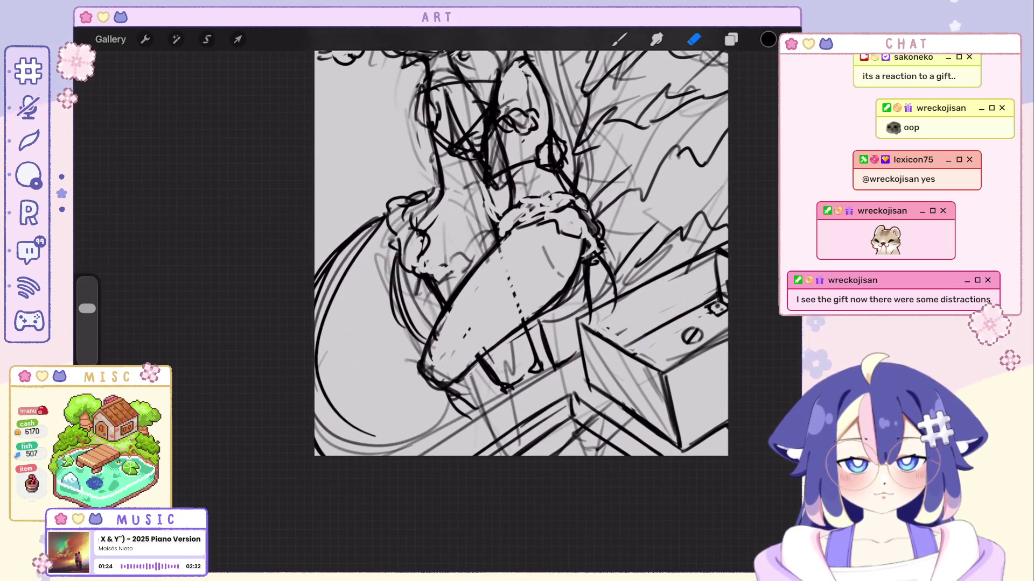
Undo the last erases and two ink strokes, bringing the girl's upper body into view.
key(ctrl+z)
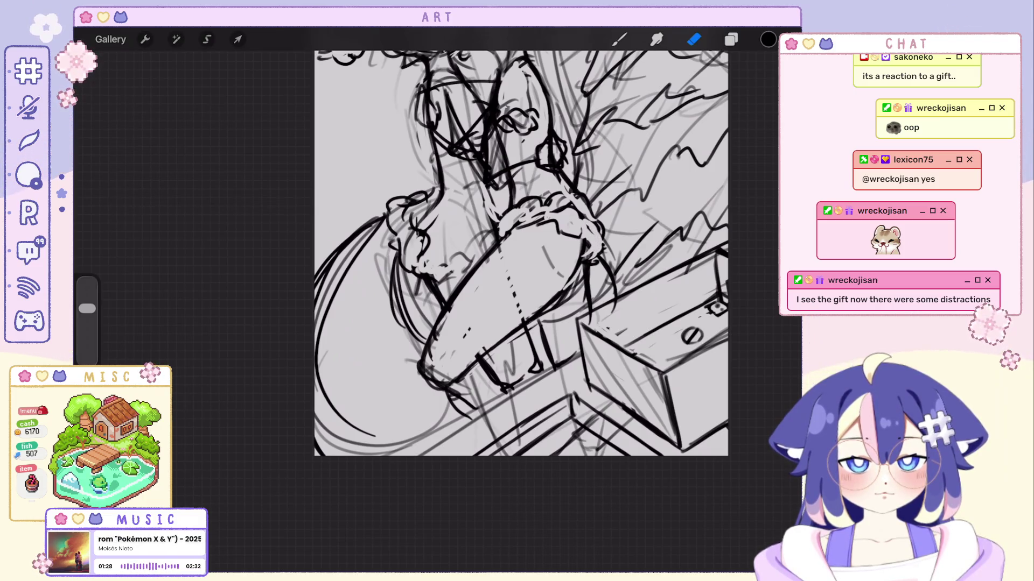
key(ctrl+z)
mouse_move(521, 253)
mouse_down()
mouse_move(462, 205)
mouse_move(466, 237)
mouse_move(484, 253)
mouse_up()
key(b)
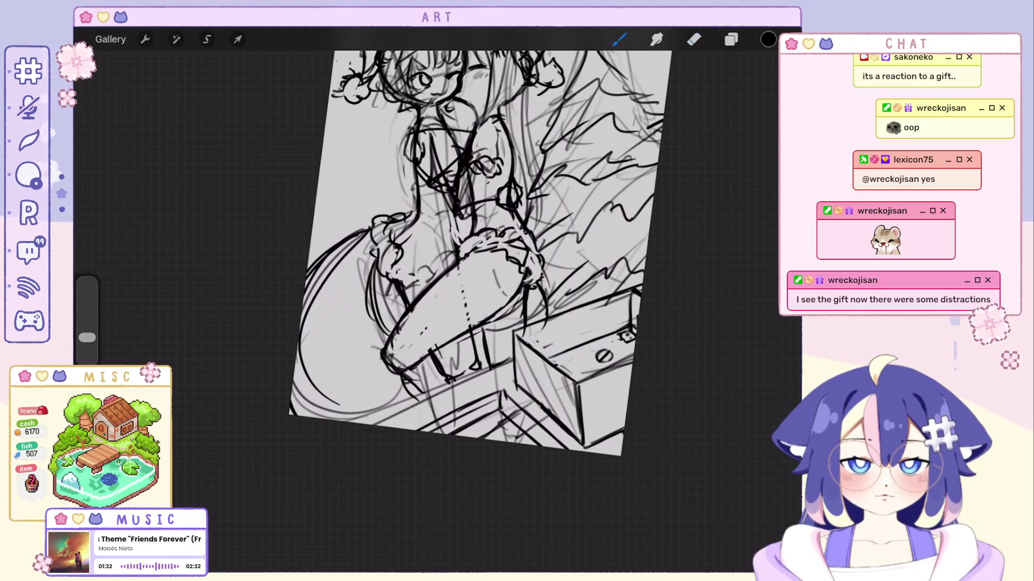
key(ctrl+z)
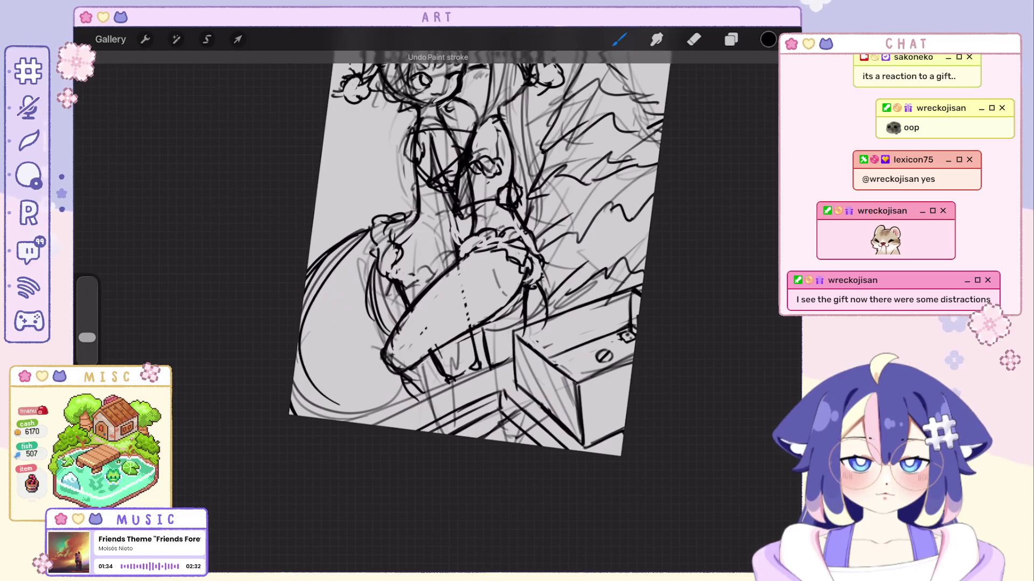
key(ctrl+z)
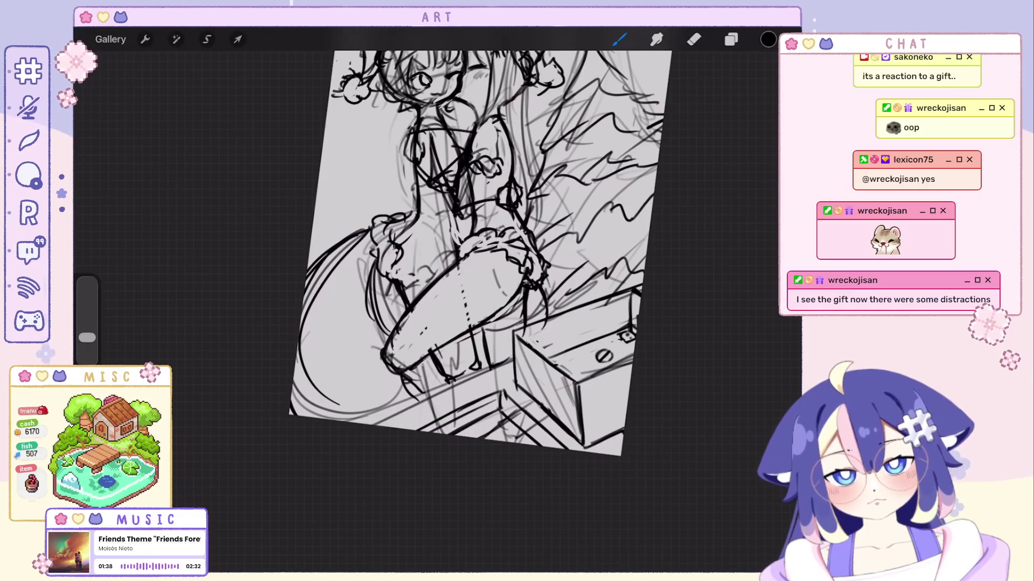
drag(474, 248, 398, 227)
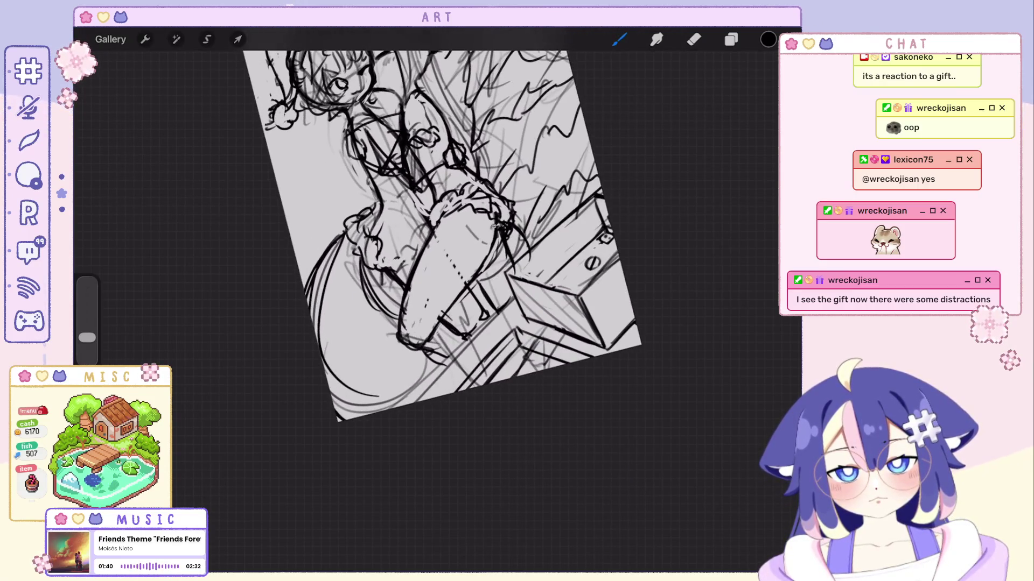
Undo another ink stroke, then switch to the Eraser to tidy stray lines.
scroll(431, 224, down, 3)
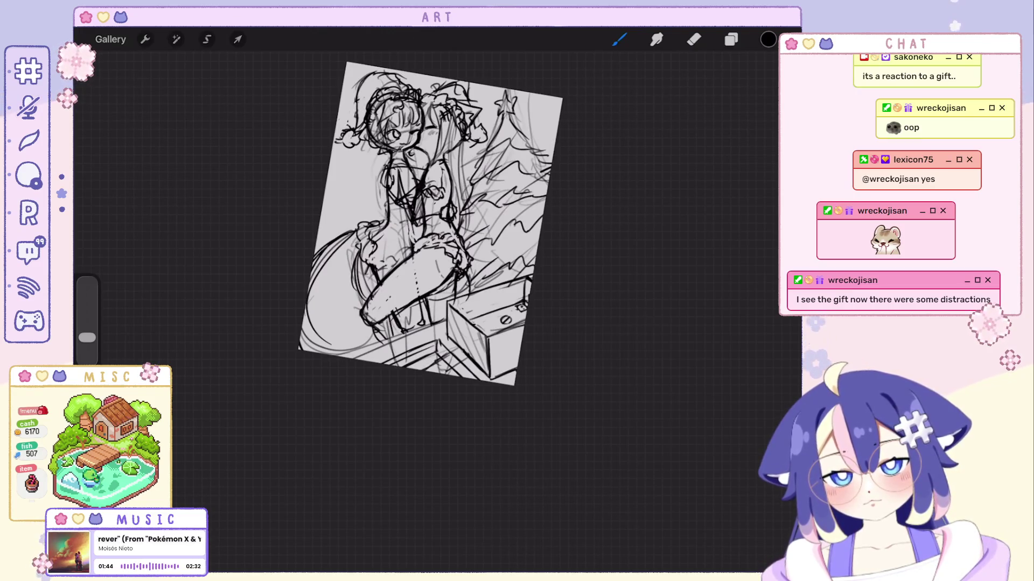
key(ctrl+z)
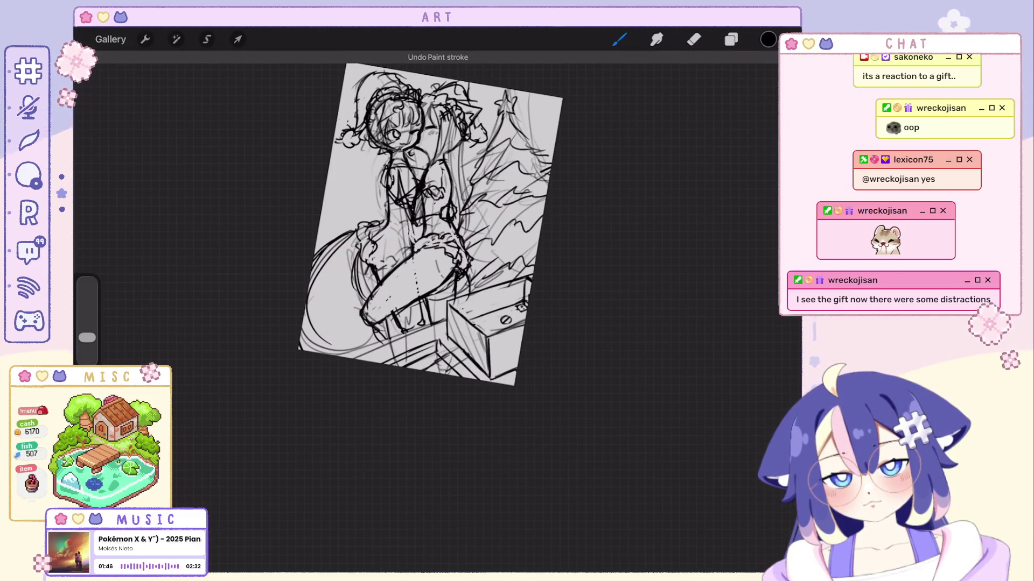
scroll(522, 232, up, 5)
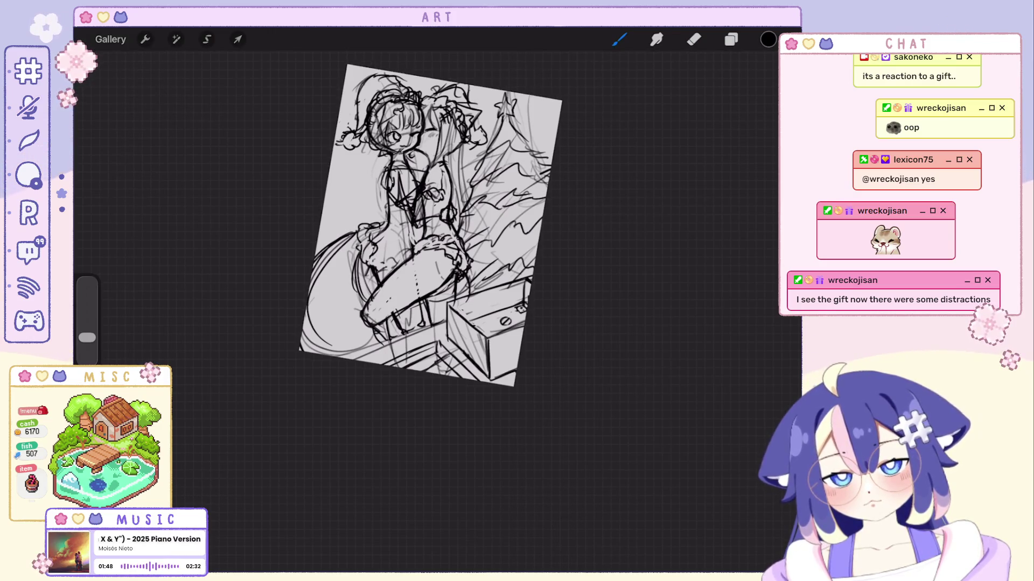
scroll(538, 242, up, 1)
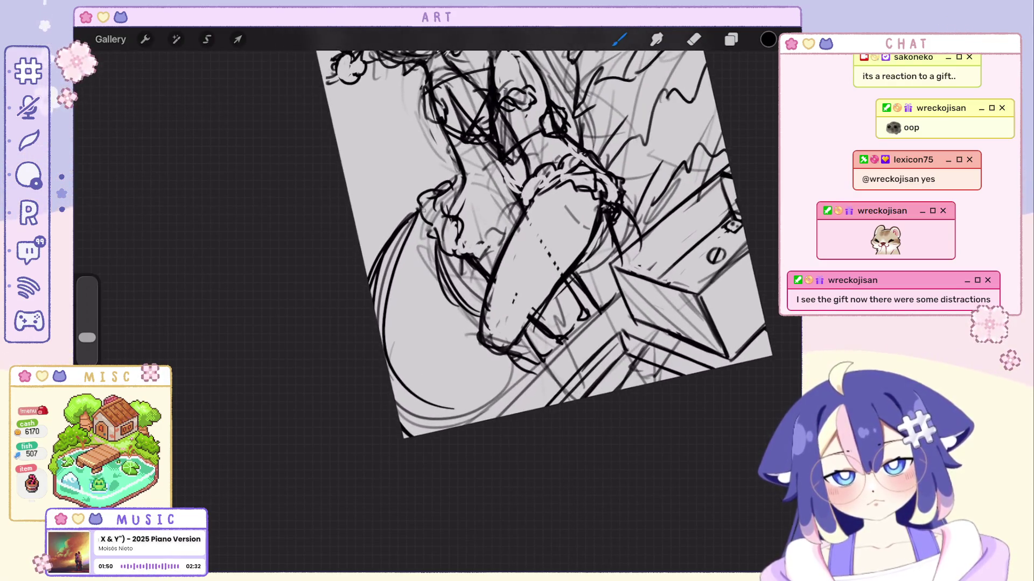
key(e)
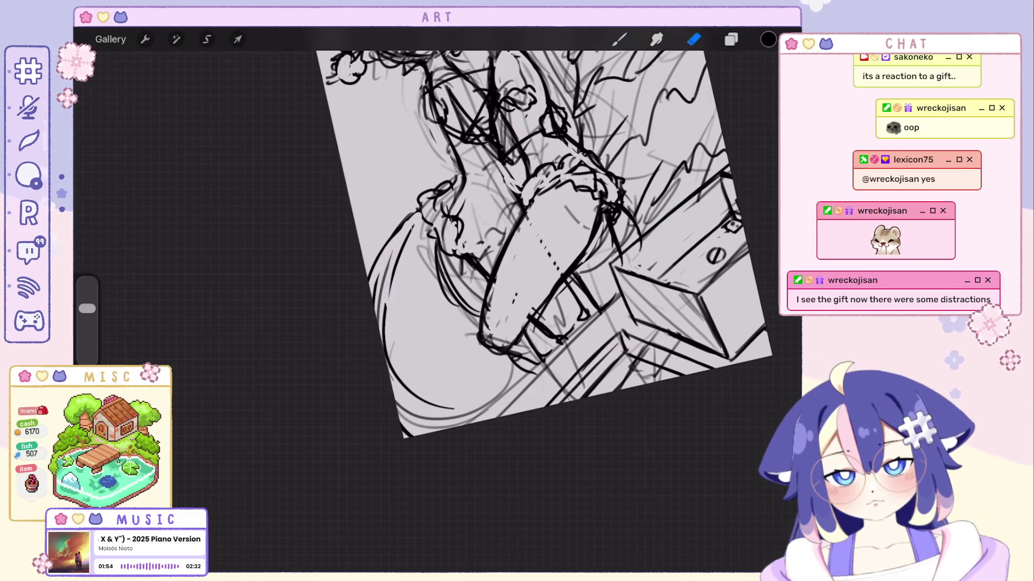
scroll(533, 275, down, 3)
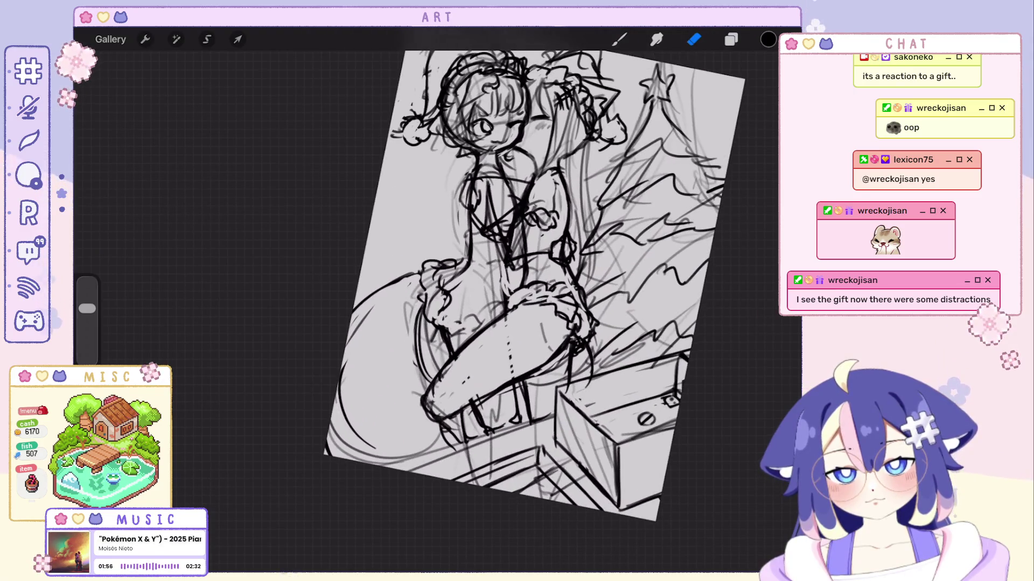
scroll(522, 274, up, 2)
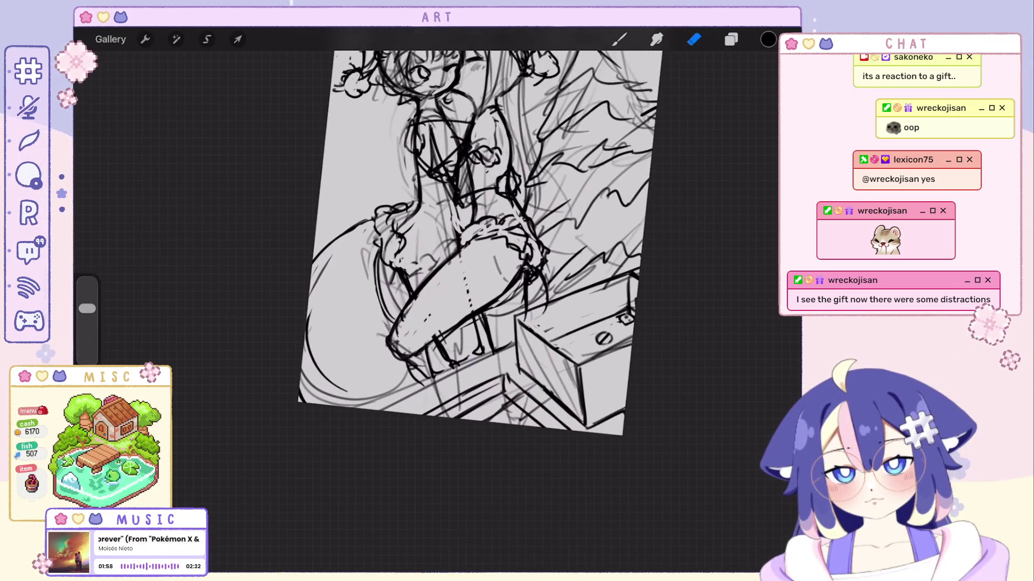
scroll(495, 243, up, 2)
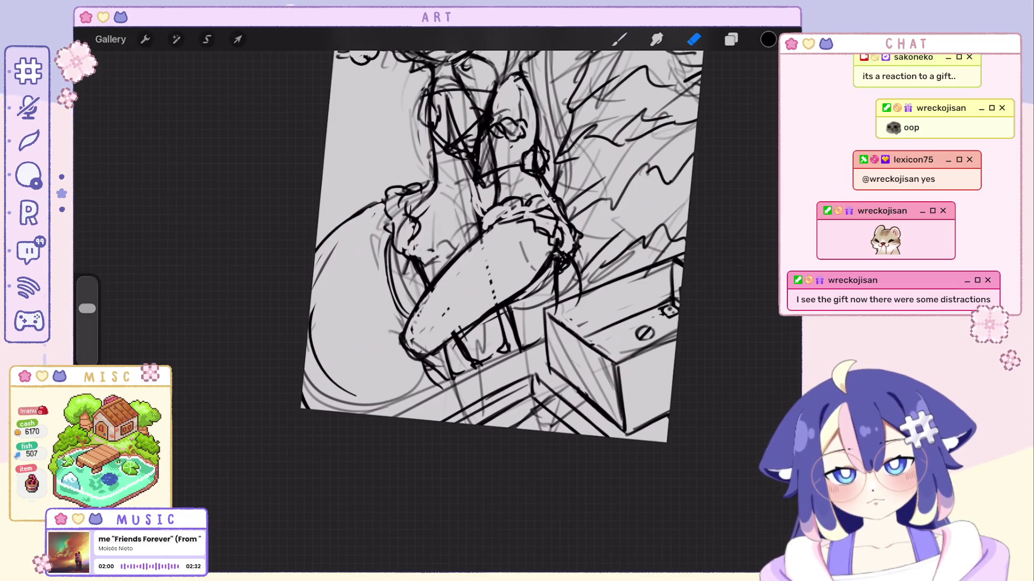
Alternate between brush and Eraser to refine the leg and gift box line art.
key(b)
scroll(532, 302, up, 3)
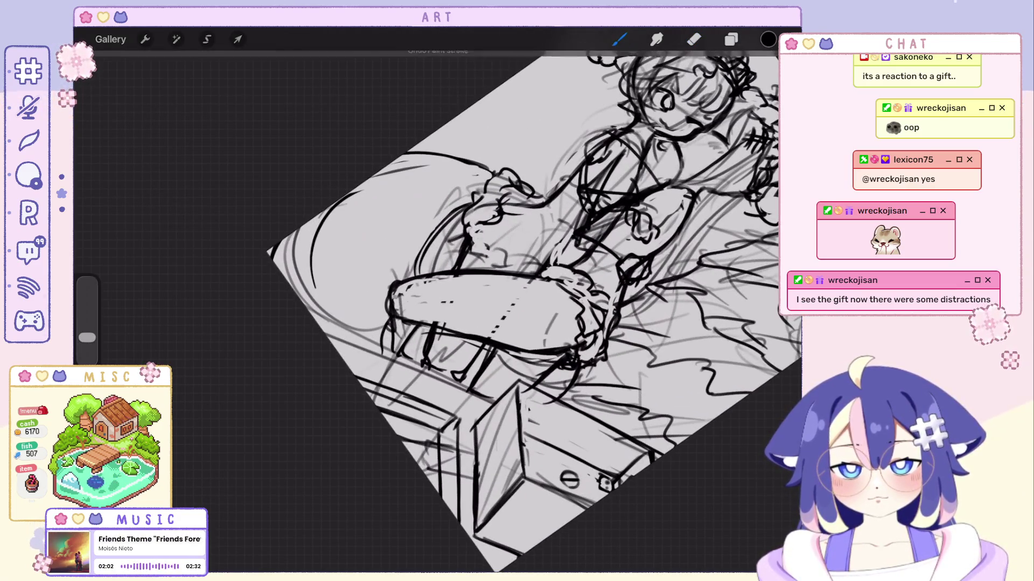
scroll(484, 296, down, 3)
scroll(538, 301, up, 4)
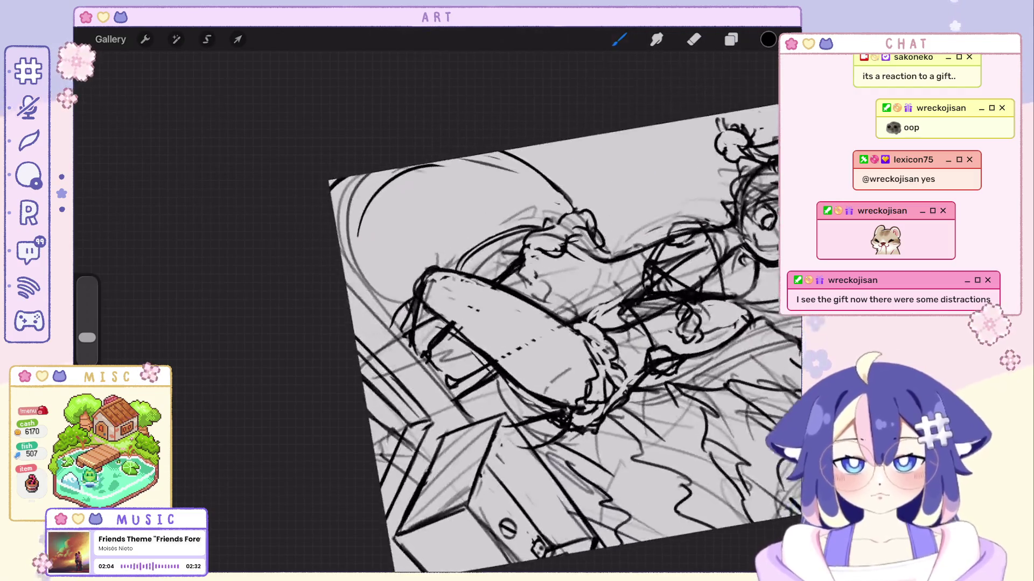
key(e)
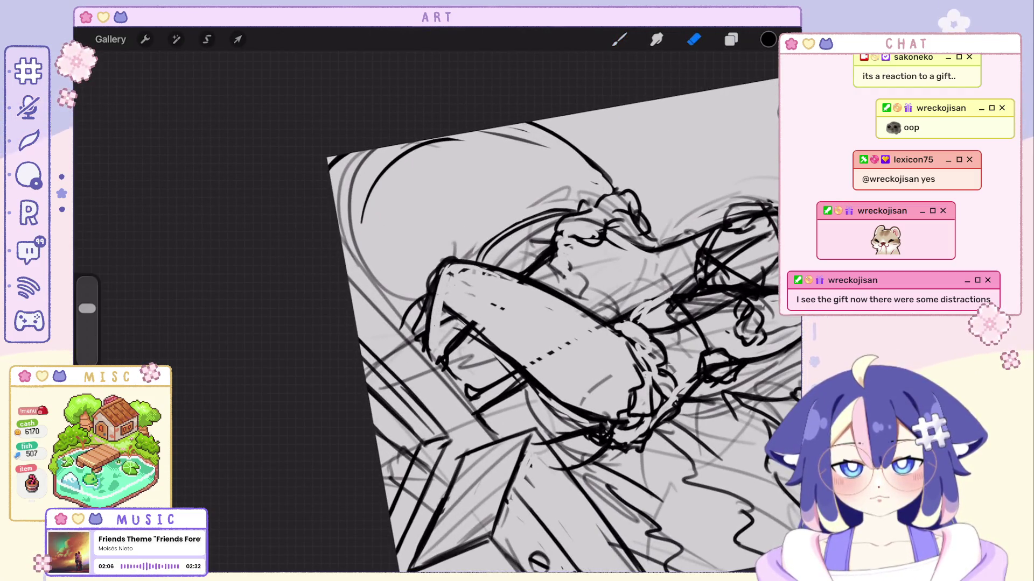
scroll(495, 323, down, 2)
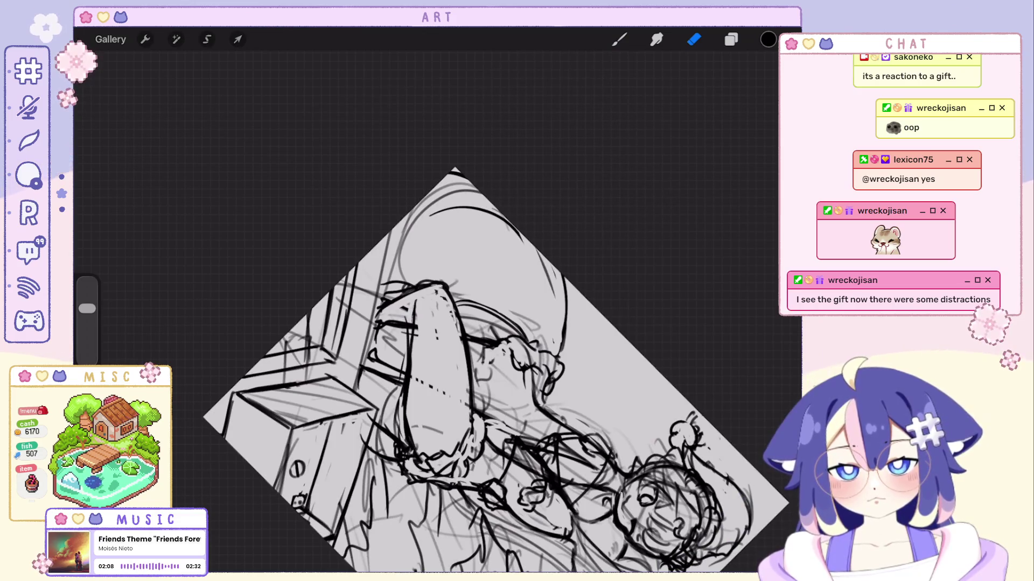
scroll(496, 366, down, 5)
scroll(425, 318, up, 5)
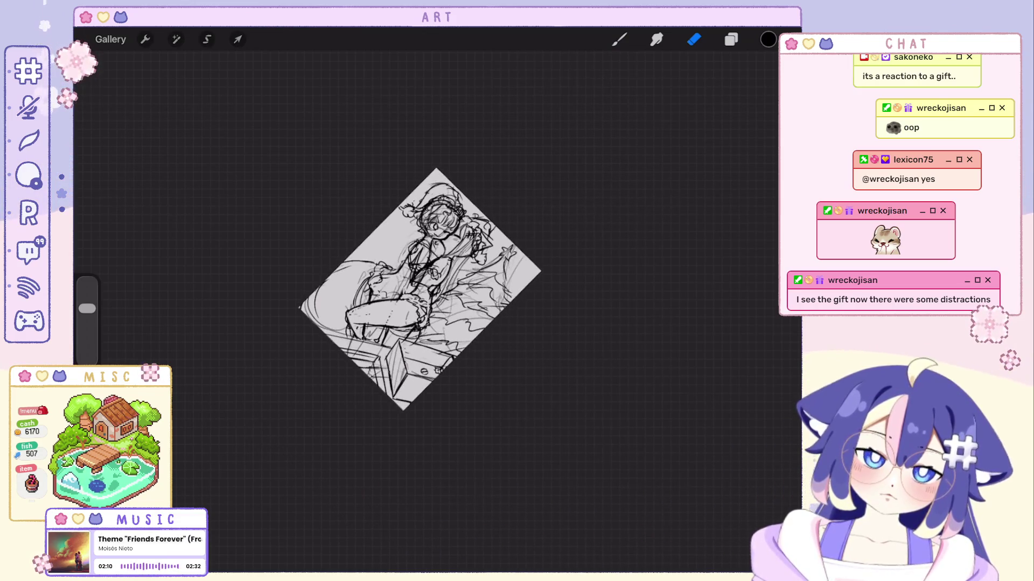
scroll(425, 323, up, 1)
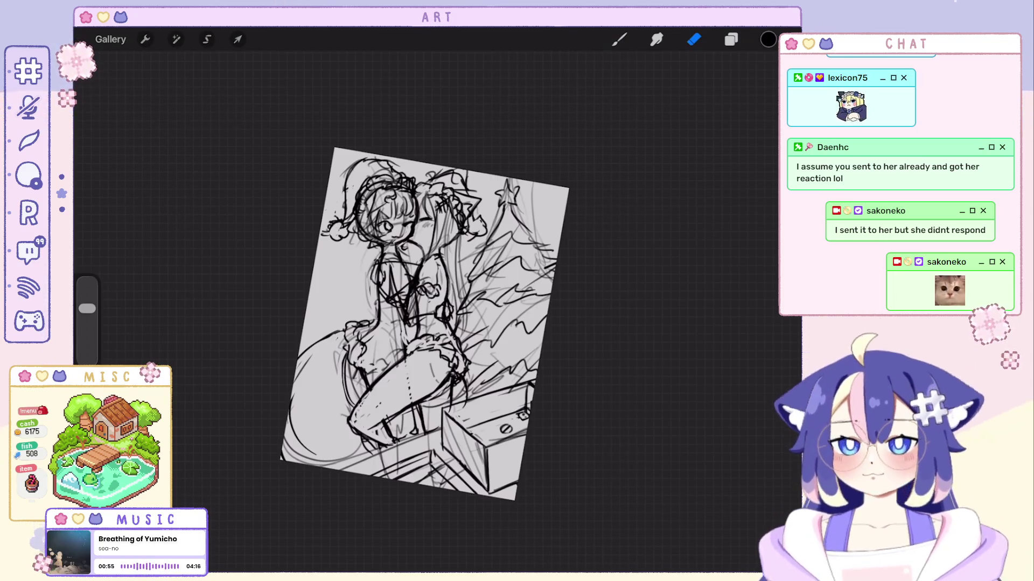
Check the available inking brushes after tracing the cuffs, stockings and gift box.
click(693, 39)
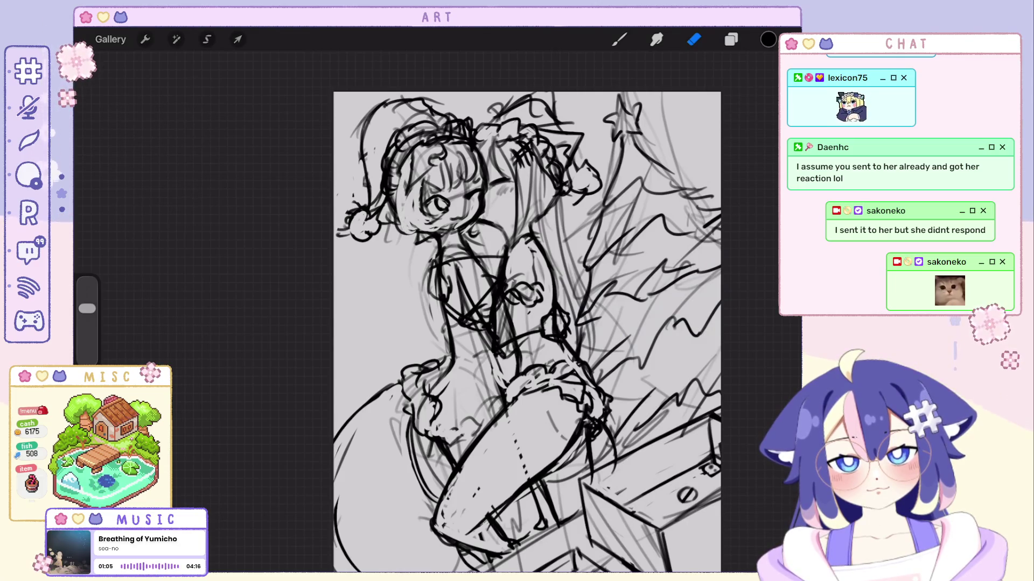
Restore the last erased stroke, switch to the brush, and undo a bad ink stroke.
key(ctrl+z)
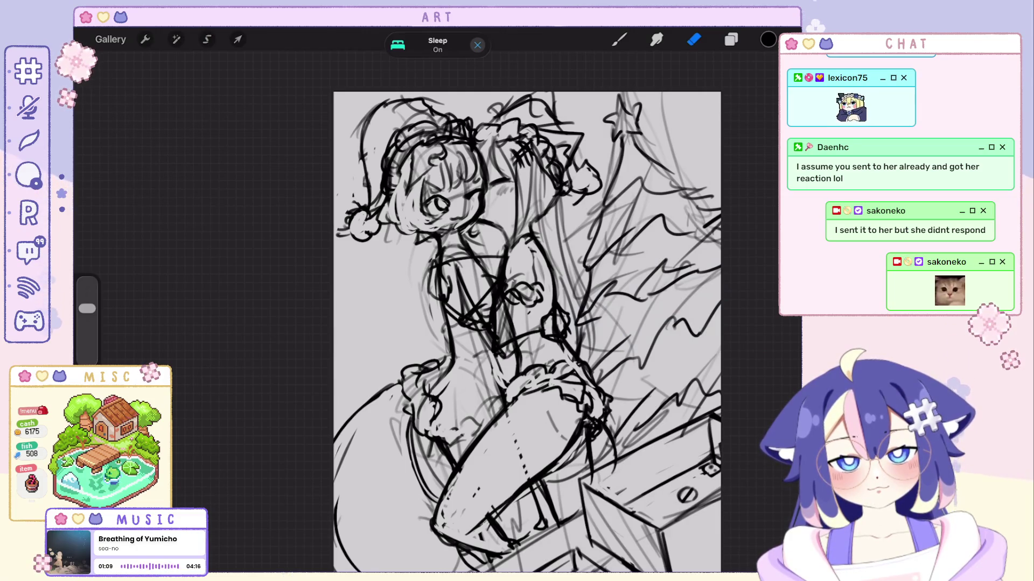
scroll(533, 331, up, 2)
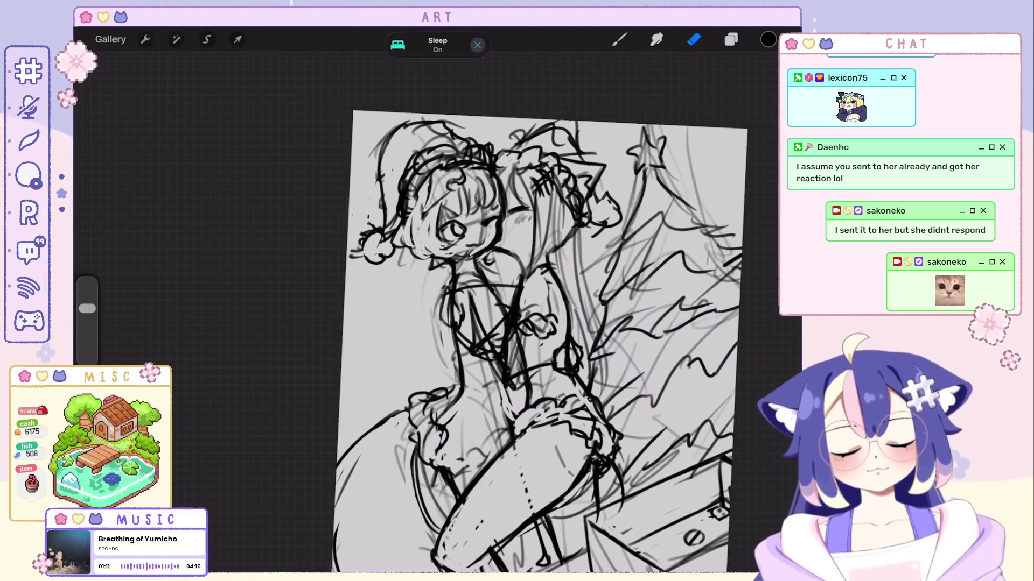
key(b)
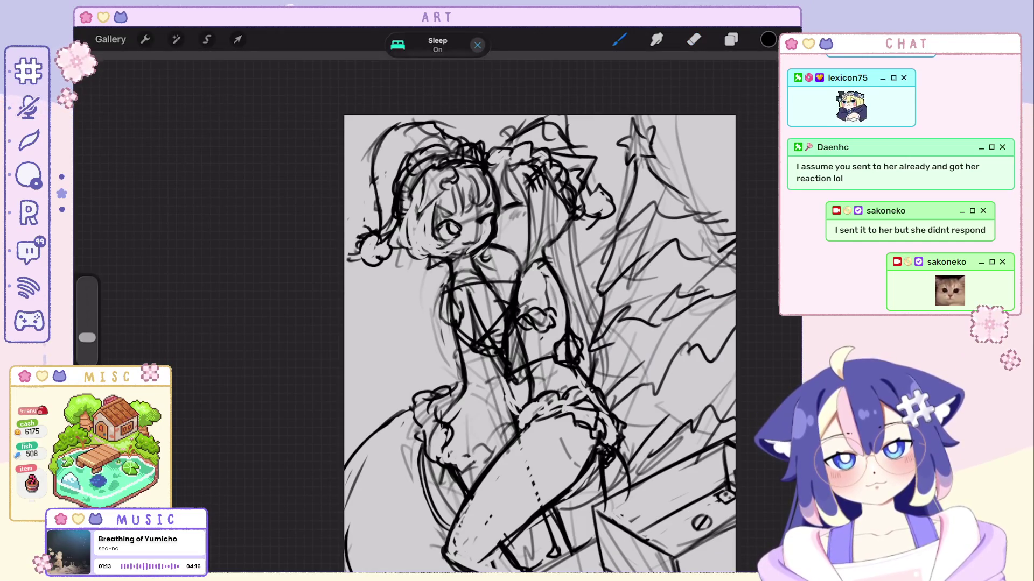
key(ctrl+z)
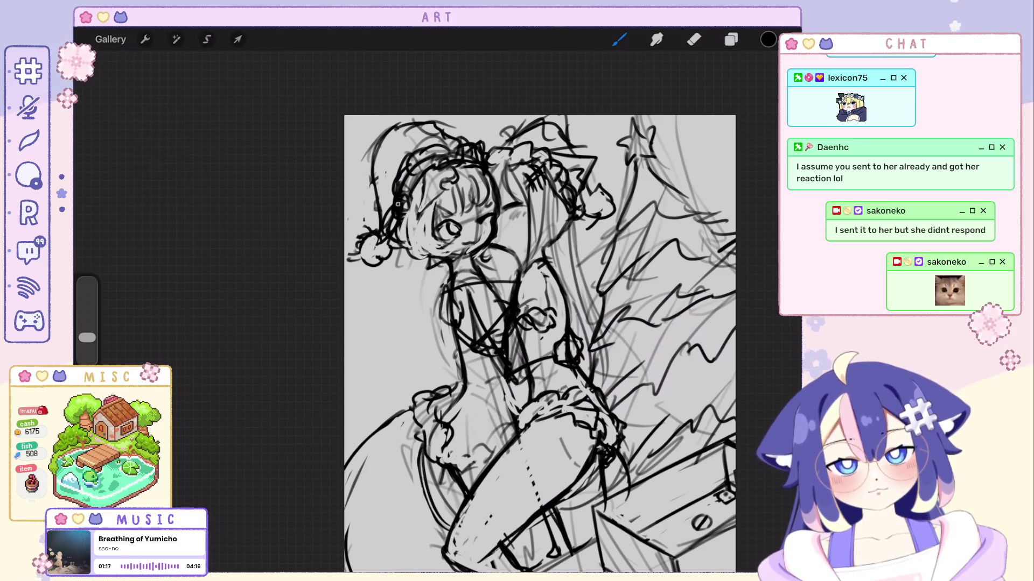
Ink the bodice beside the chest bow, undoing four misplaced strokes.
scroll(457, 342, down, 5)
scroll(467, 334, up, 5)
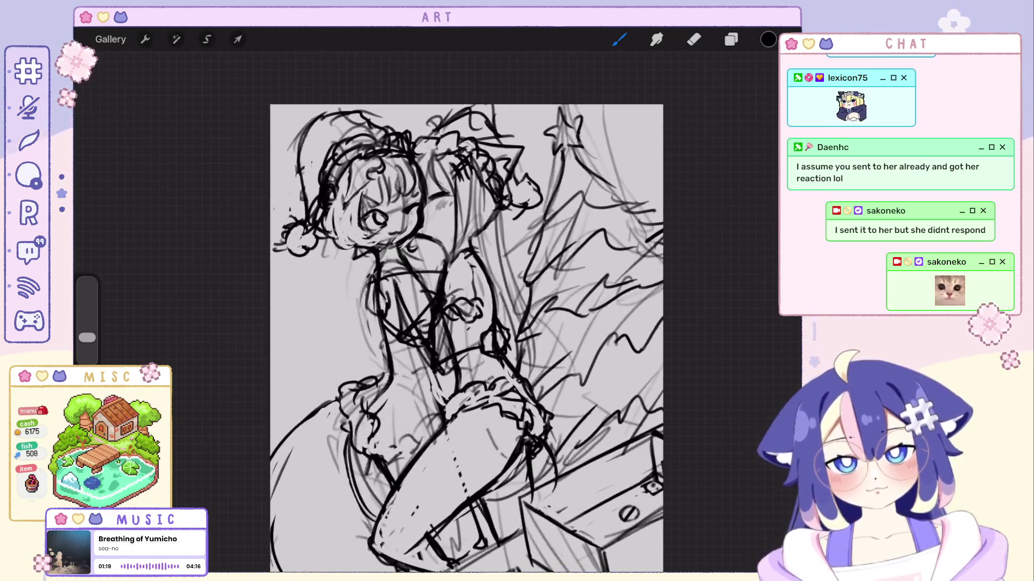
key(ctrl+z)
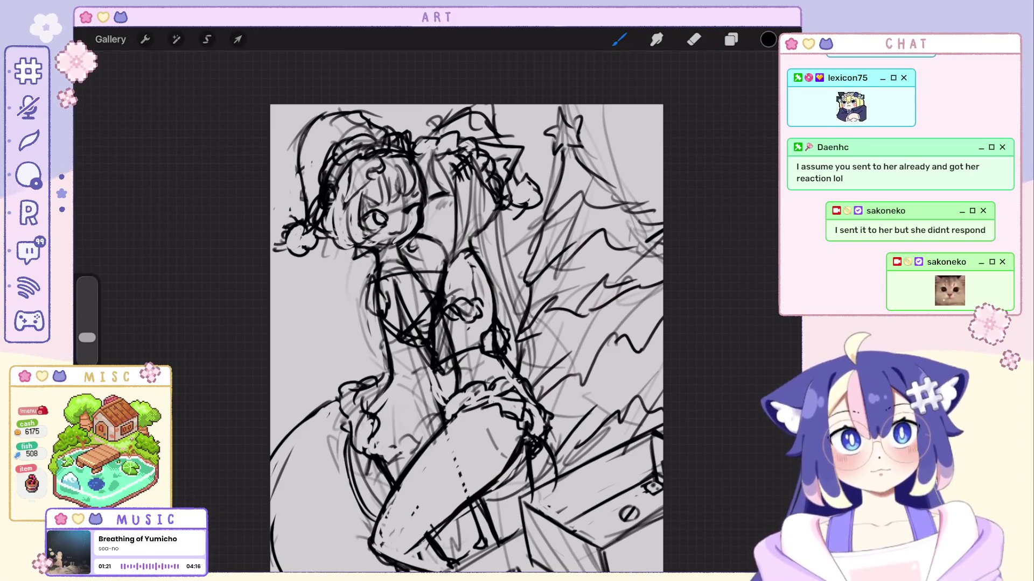
key(ctrl+z)
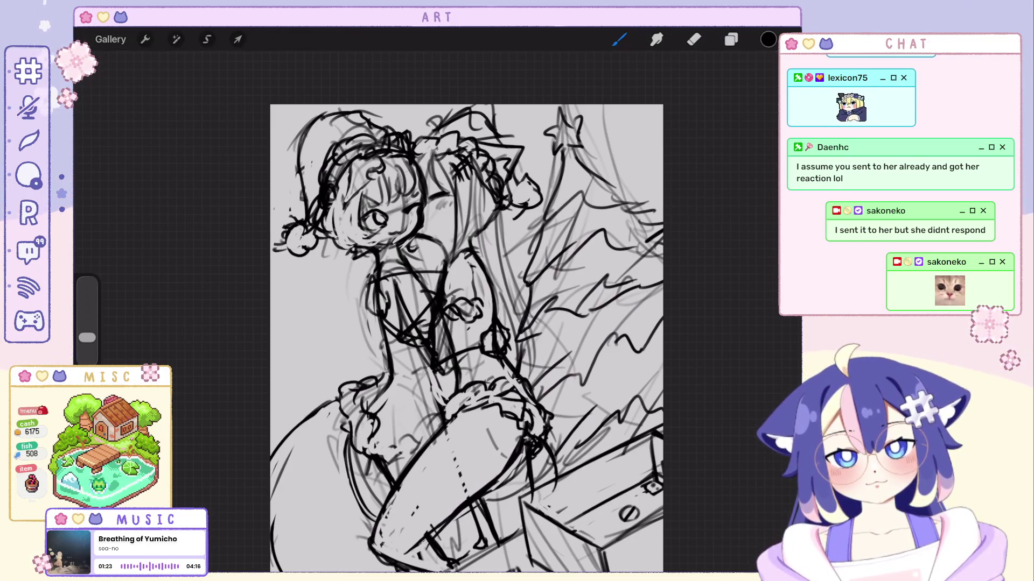
scroll(415, 334, down, 1)
scroll(401, 333, up, 1)
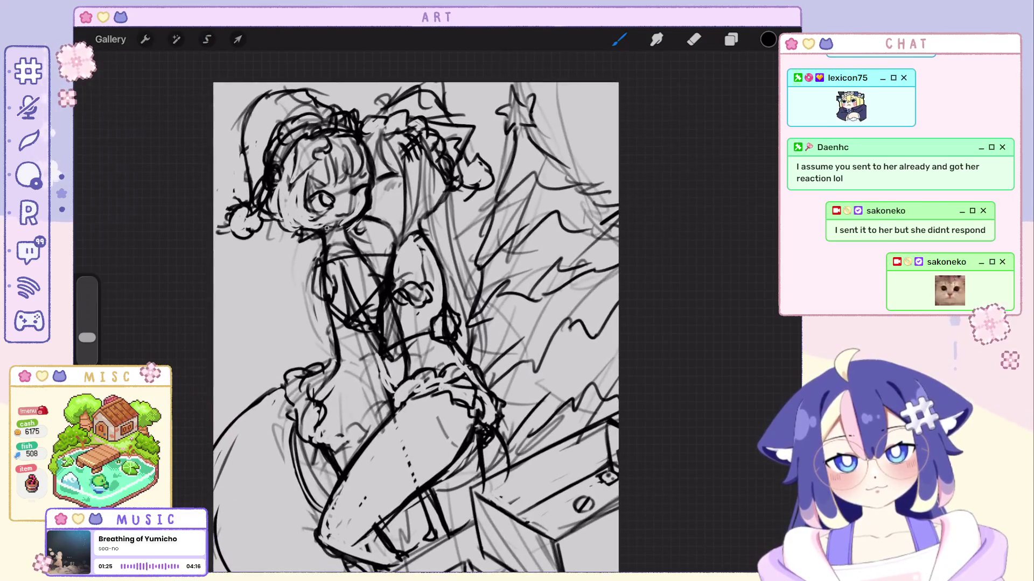
key(ctrl+z)
key(ctrl+z)
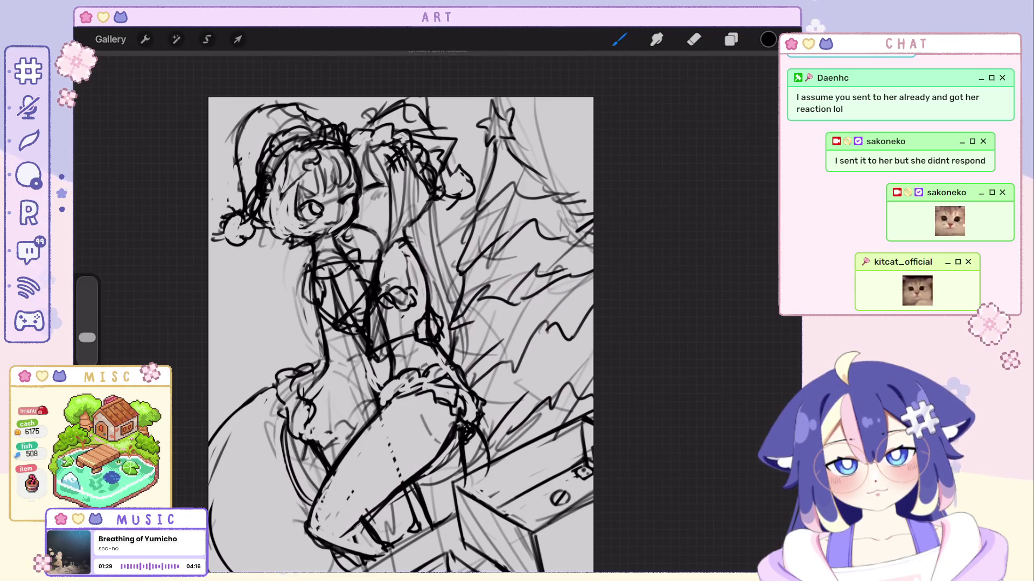
key(ctrl+z)
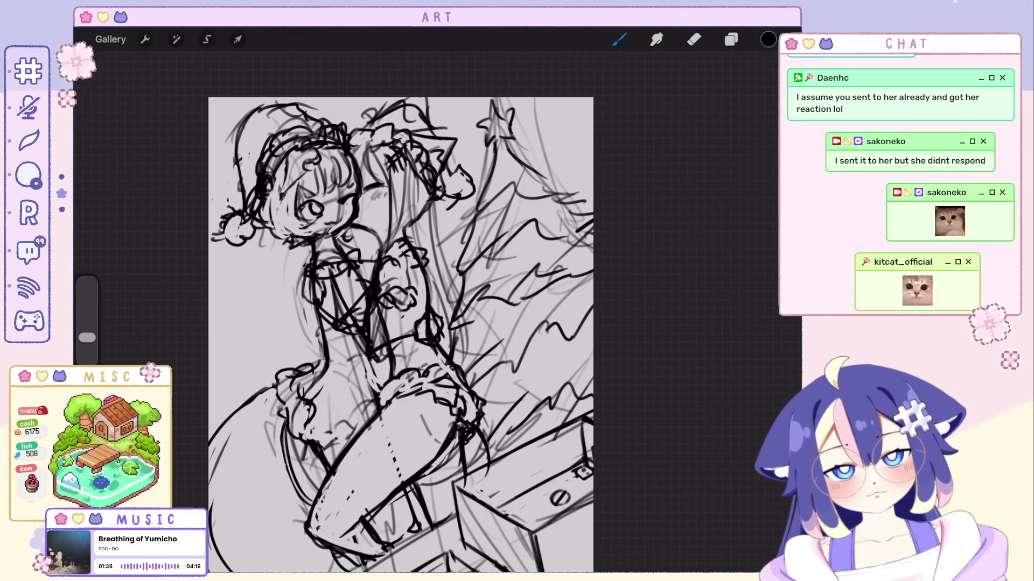
scroll(401, 334, down, 5)
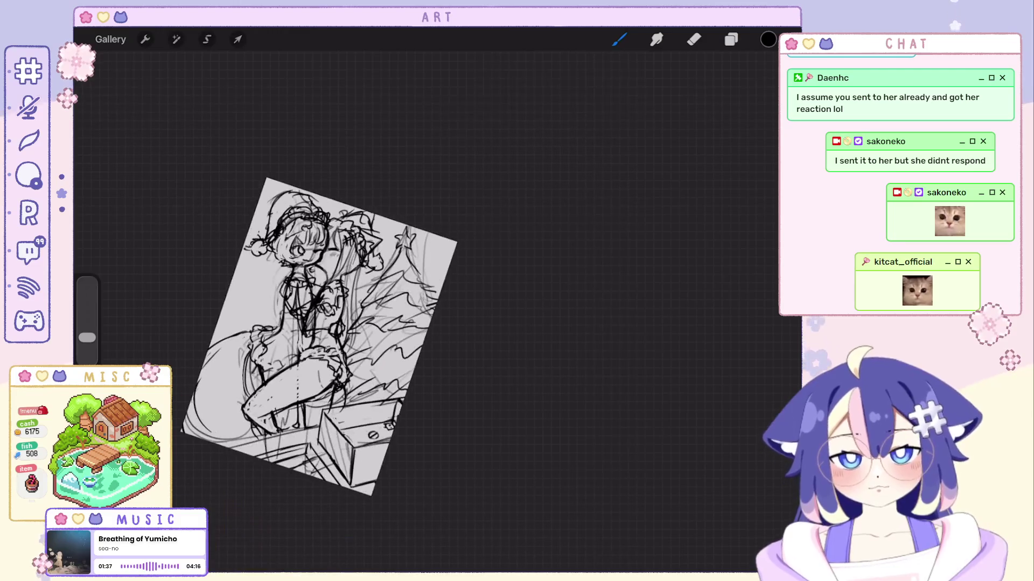
Look over the layer stack and brush library, then draw a straight test line.
scroll(362, 302, down, 3)
click(731, 39)
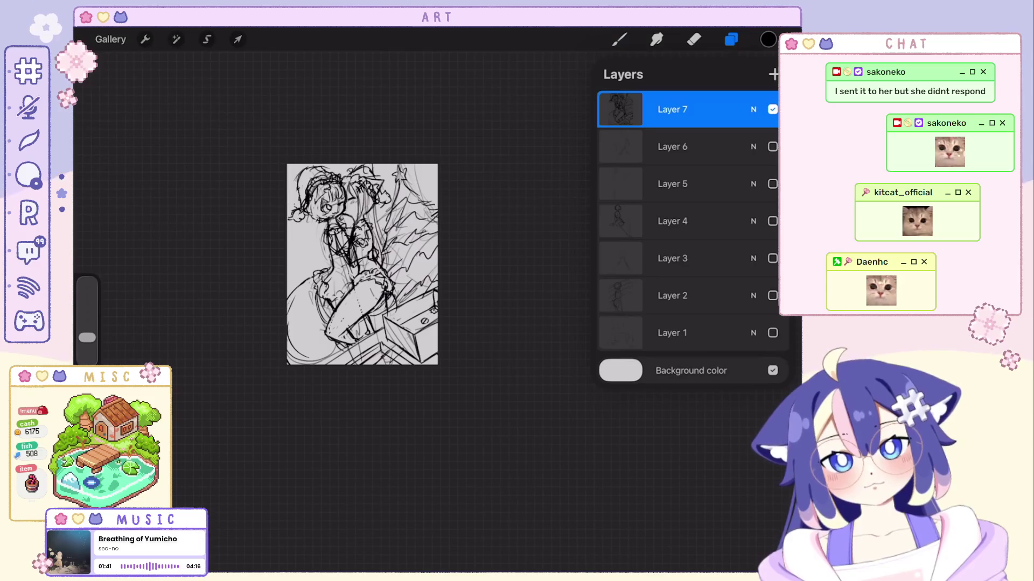
scroll(362, 263, up, 3)
click(619, 40)
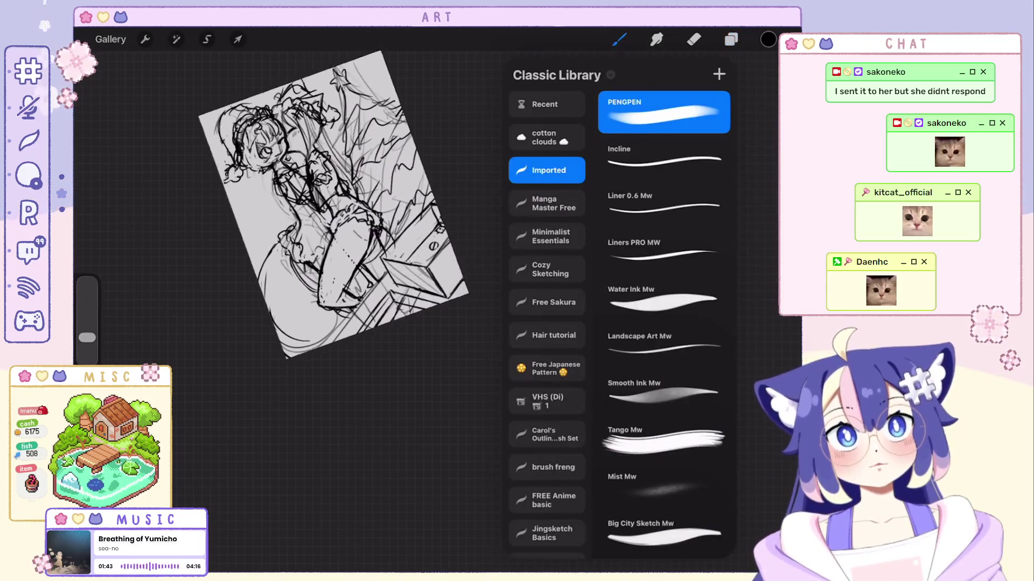
scroll(330, 210, up, 2)
click(619, 40)
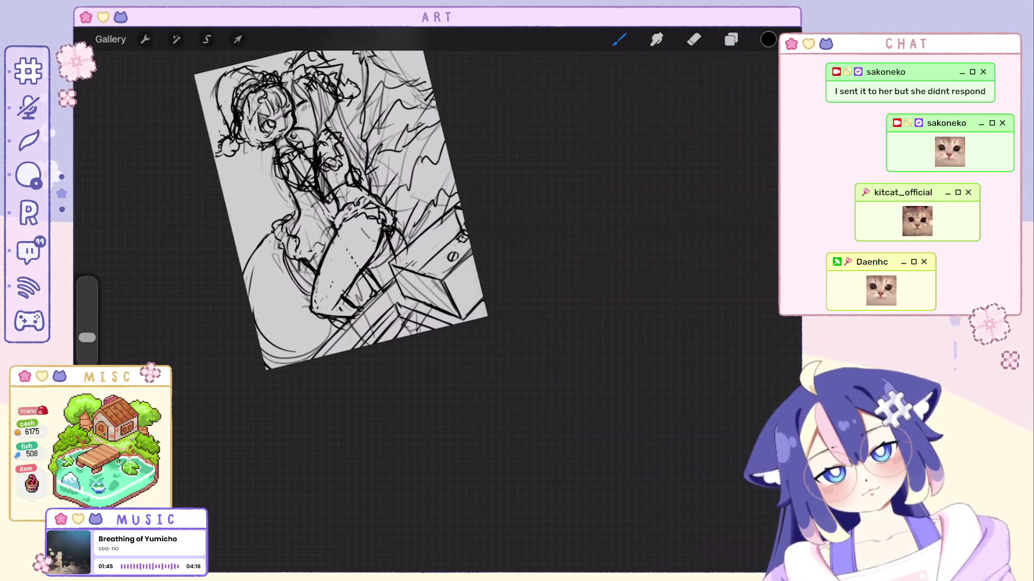
drag(465, 226, 334, 341)
Fade Layer 7 to 16% opacity, add Layer 8, and set the brush size to 6%.
click(731, 39)
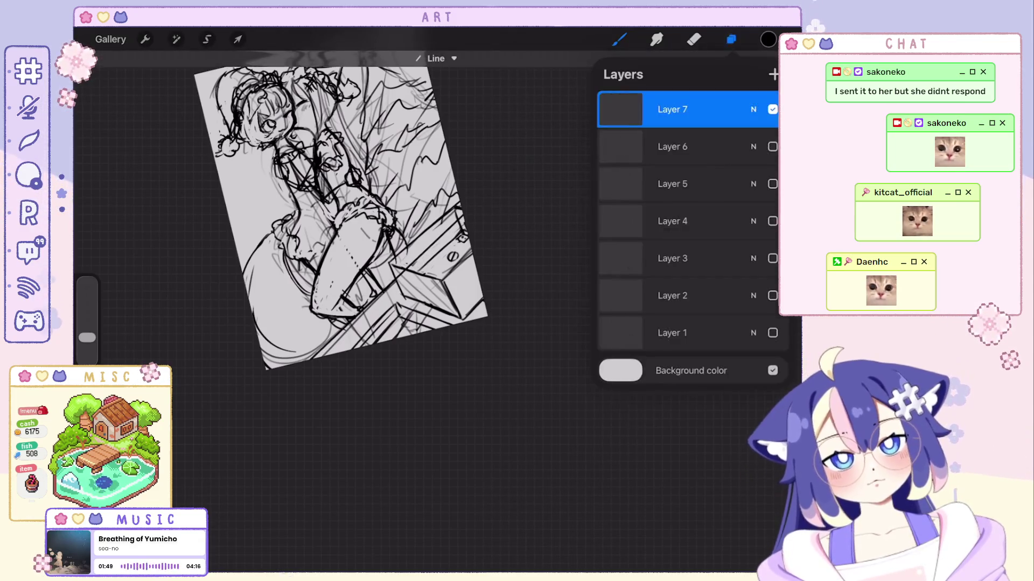
click(753, 109)
mouse_move(775, 154)
mouse_down()
mouse_move(623, 154)
mouse_move(634, 154)
mouse_up()
click(753, 109)
click(773, 74)
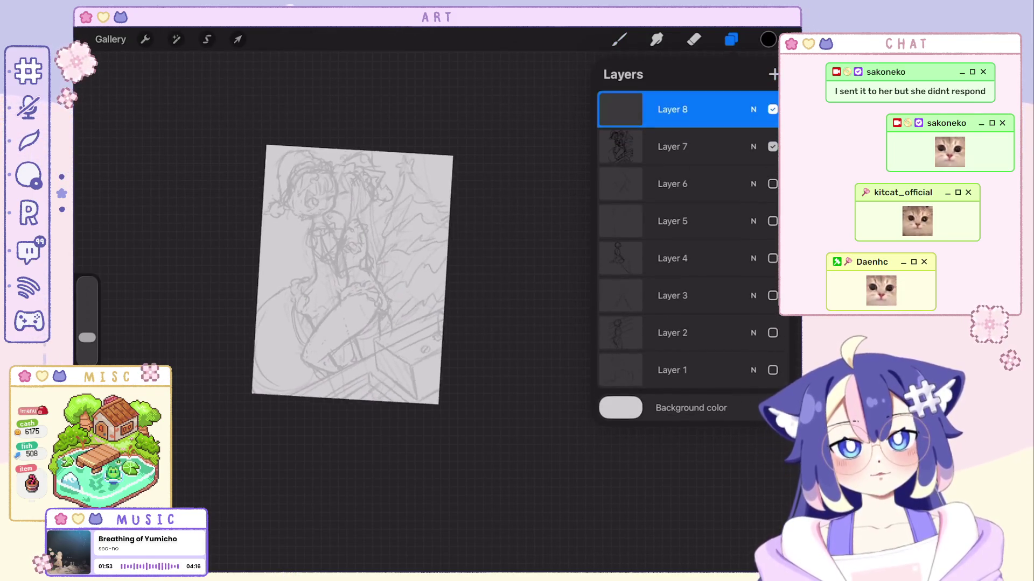
click(619, 40)
drag(87, 337, 88, 340)
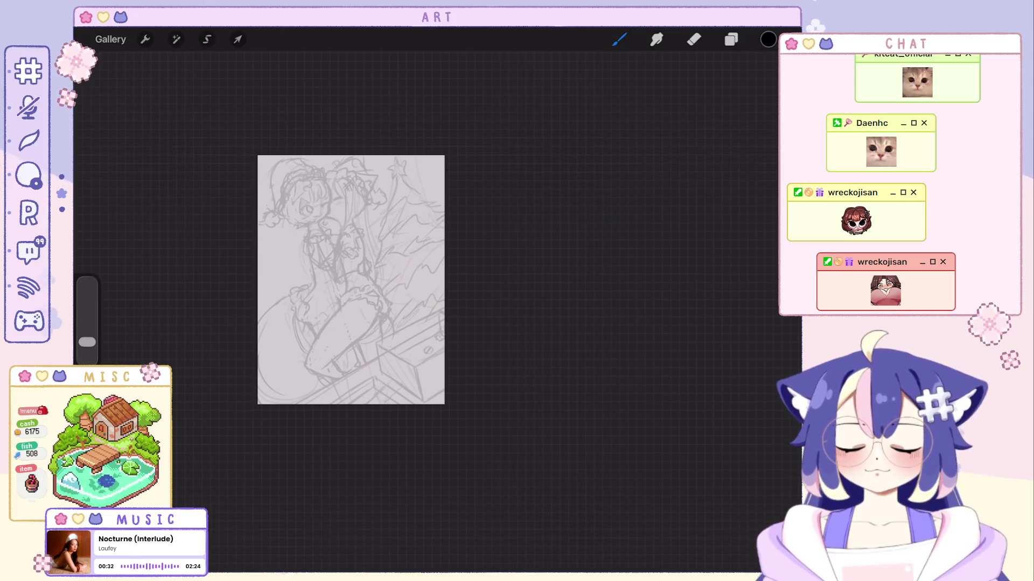
Zoom out to show the whole faint grey sketch of the girl, tree and gift box.
scroll(350, 280, up, 5)
Open the Layers panel to stack an empty Layer 8 above Layer 7.
click(730, 40)
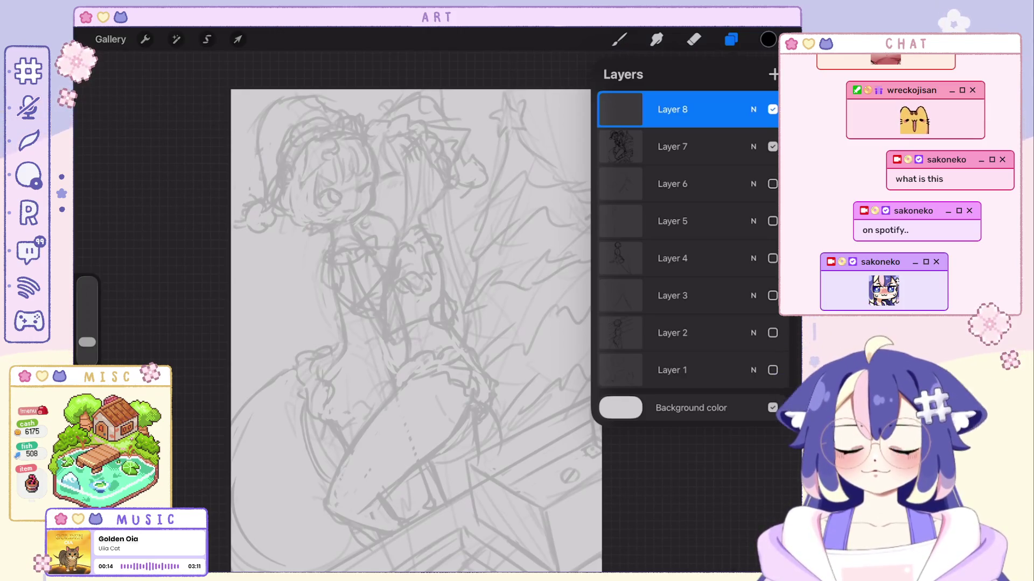
Undo the leftover test stroke near the girl's face.
scroll(409, 323, up, 5)
key(b)
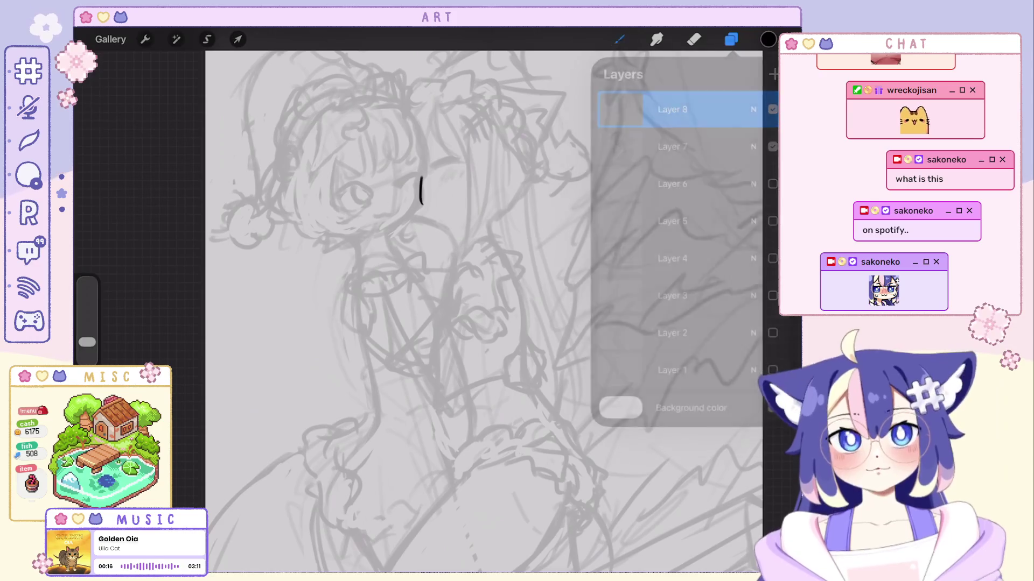
key(ctrl+z)
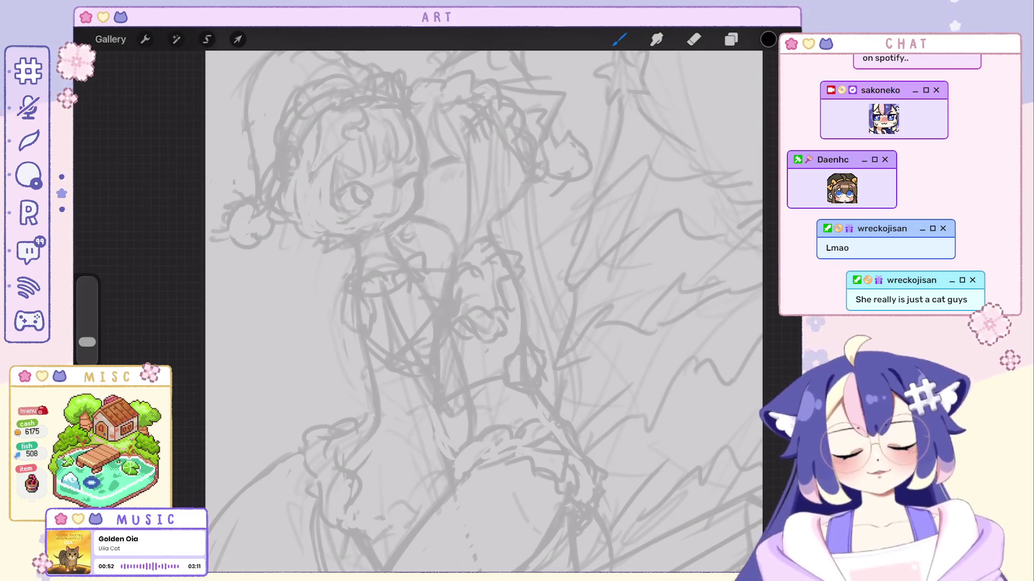
Turn on the Reference preview from the Canvas actions to show the whole sketch.
scroll(486, 312, down, 1)
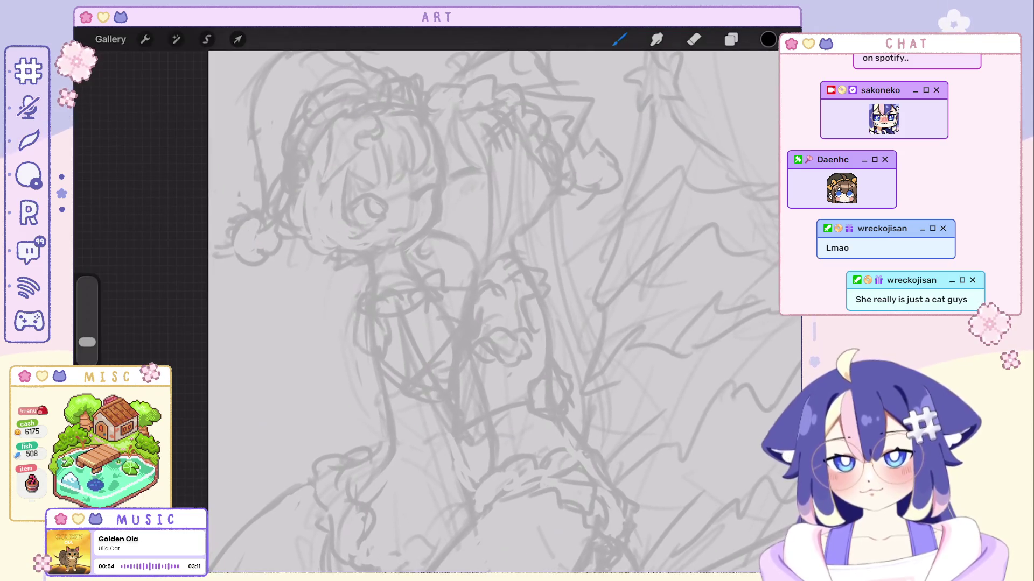
click(145, 39)
click(161, 102)
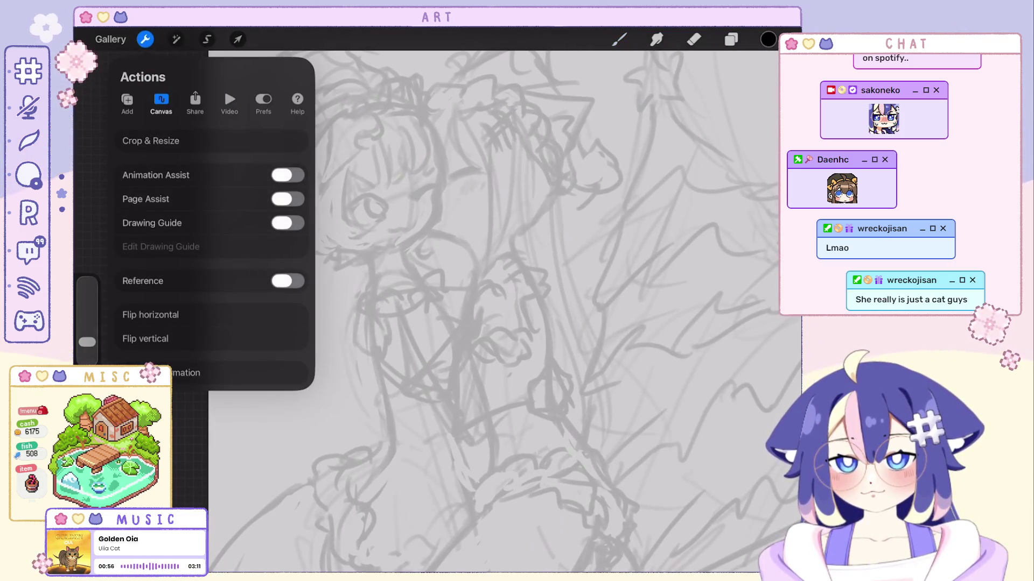
click(195, 103)
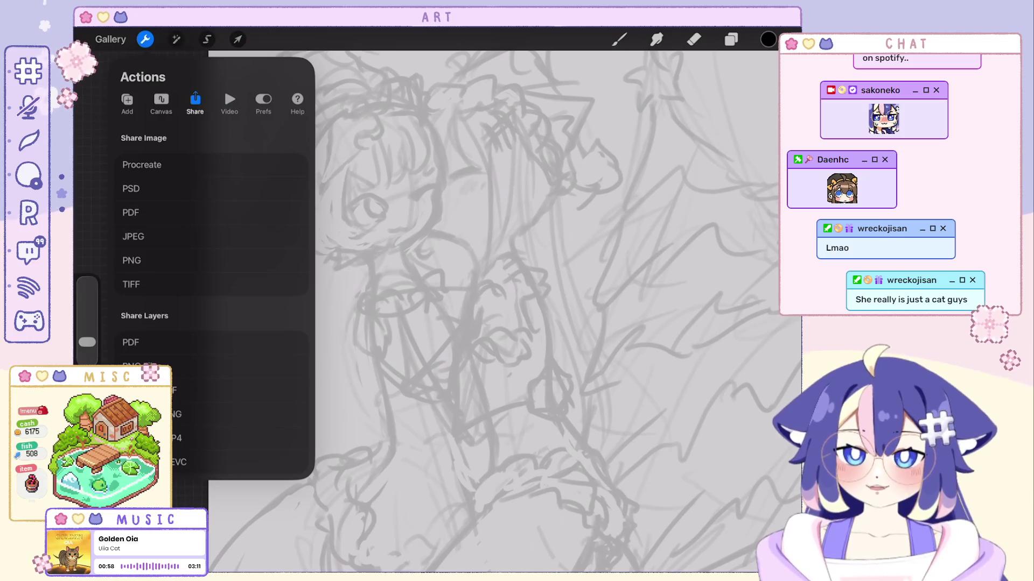
click(127, 102)
click(161, 102)
click(145, 39)
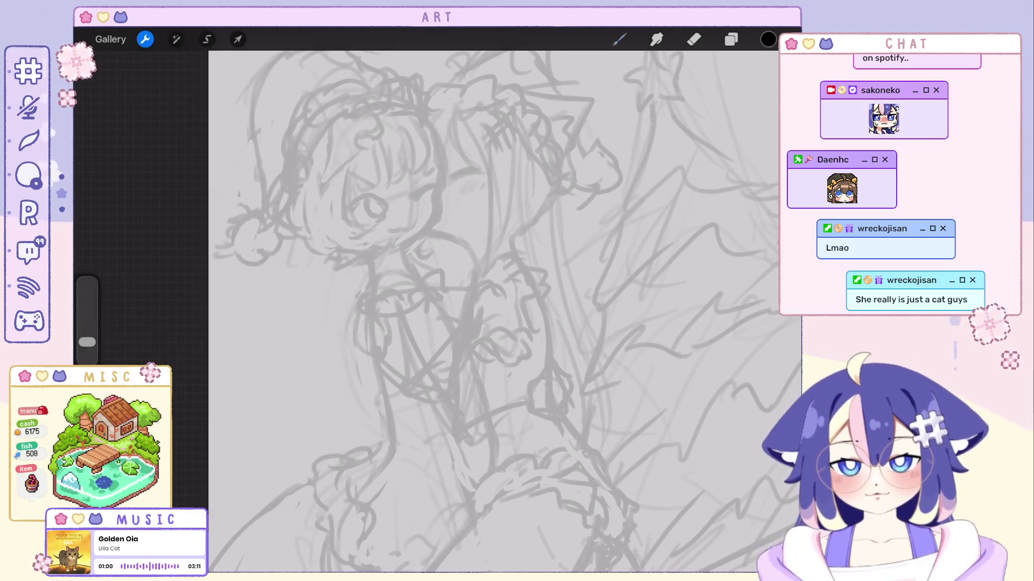
scroll(355, 377, down, 3)
Drag the Reference window to the top-right corner, clear of the drawing area.
mouse_move(485, 252)
mouse_down()
mouse_move(702, 90)
mouse_move(701, 60)
mouse_up()
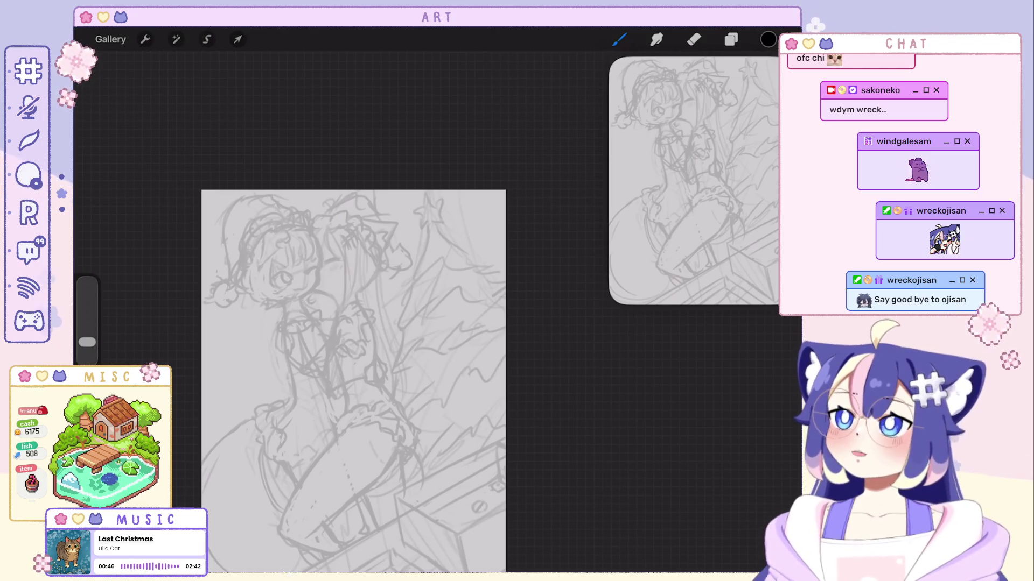
scroll(253, 290, up, 5)
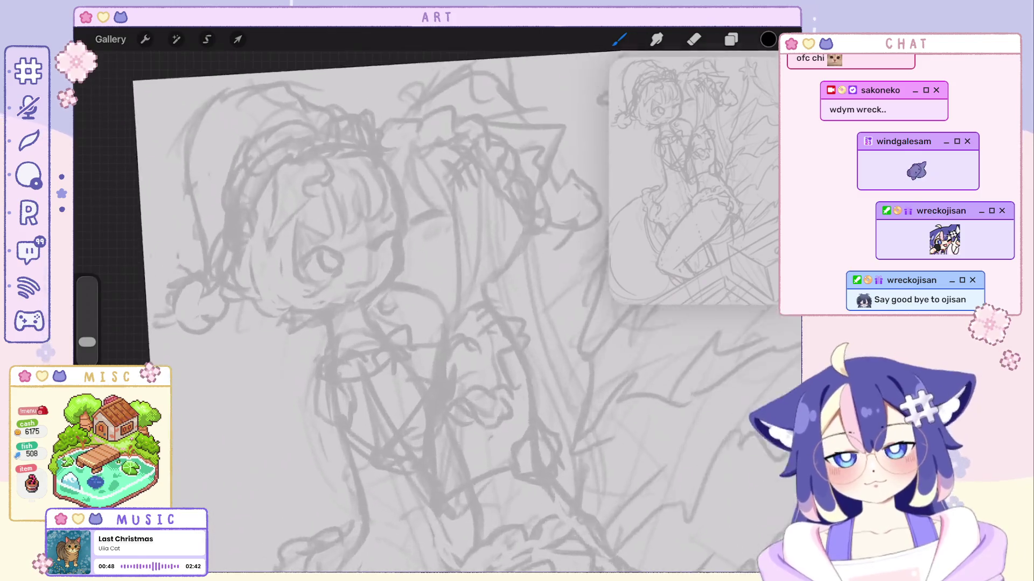
Undo the stray face strokes and set the brush size to about 3%.
scroll(431, 312, up, 1)
key(ctrl+z)
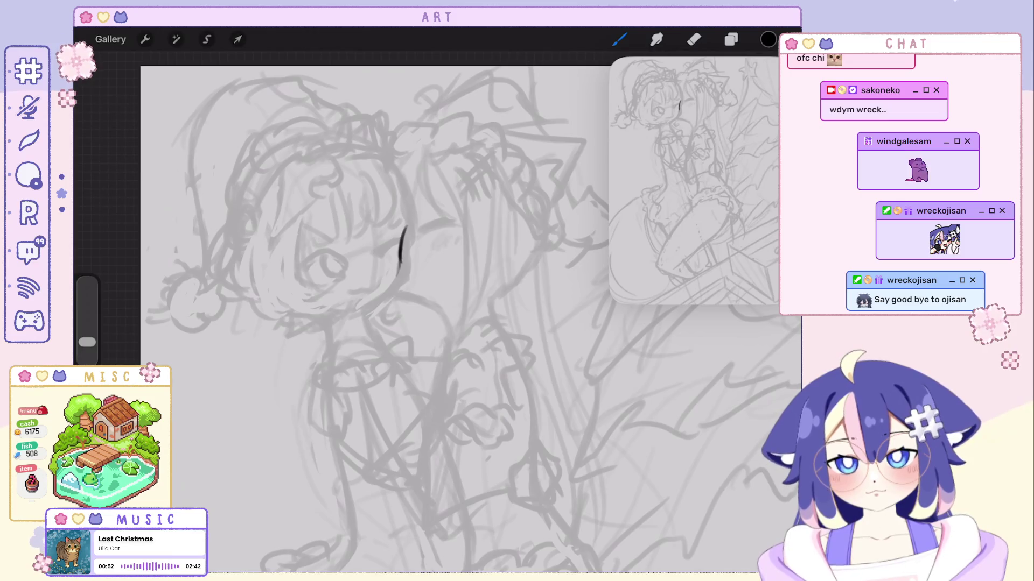
click(87, 342)
drag(87, 345, 86, 347)
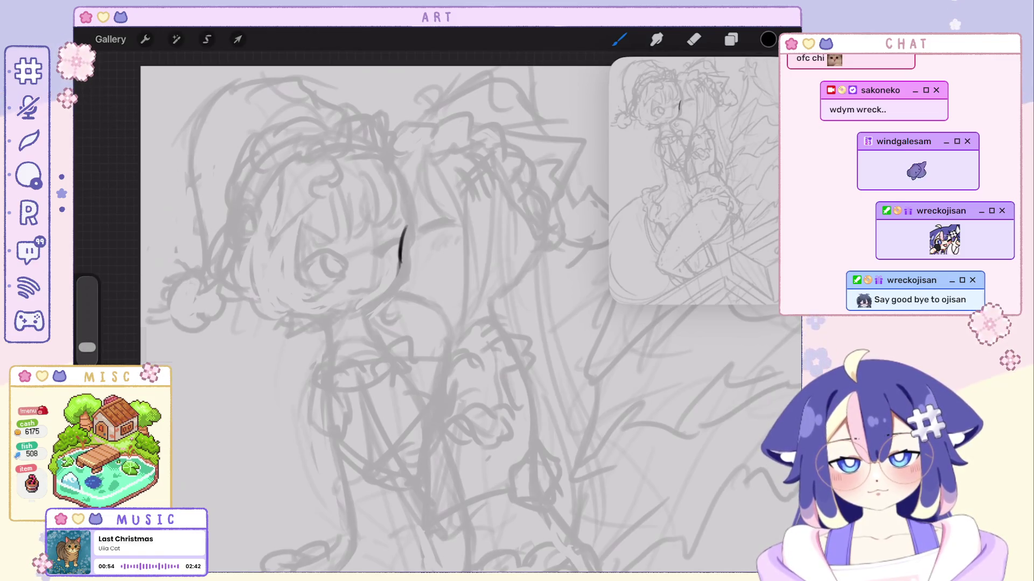
key(ctrl+z)
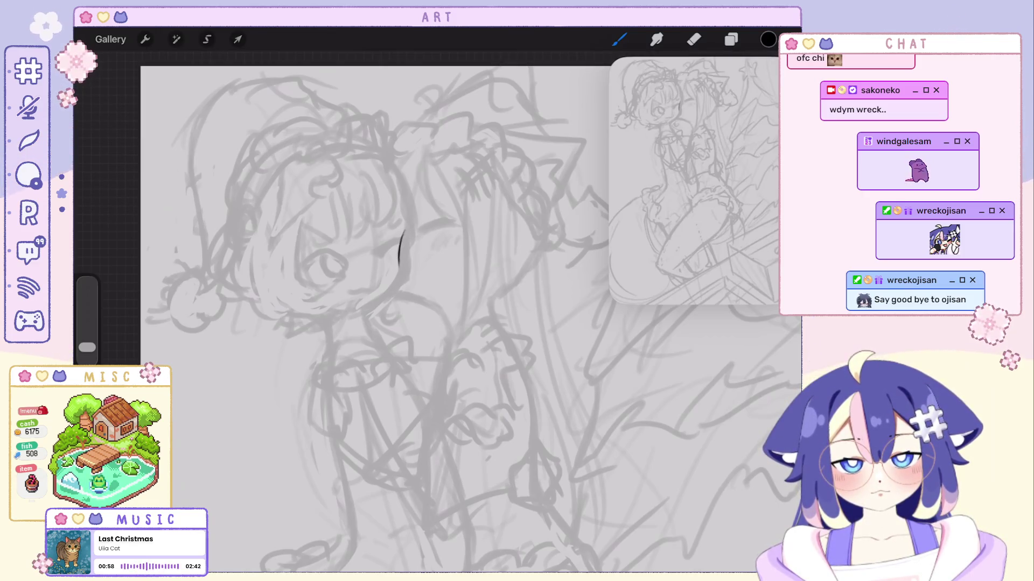
Try the face outline down toward the chin, undoing the unsatisfactory strokes.
drag(396, 280, 360, 310)
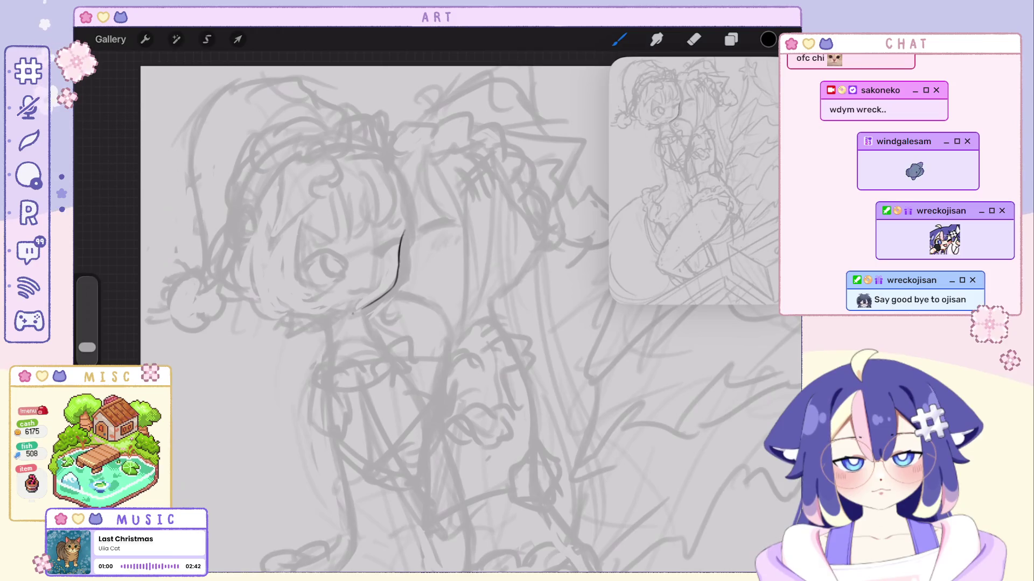
key(ctrl+z)
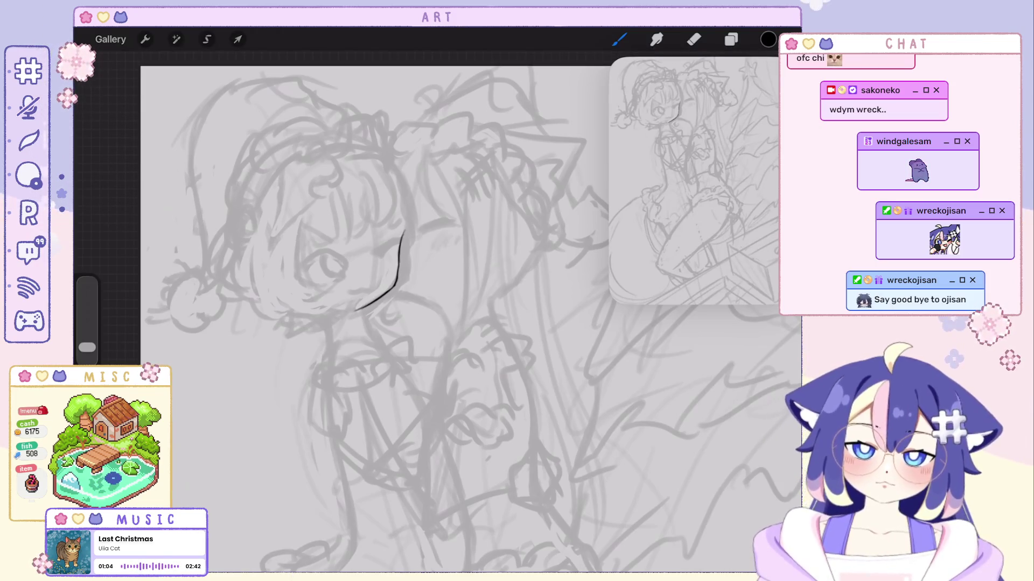
scroll(312, 350, down, 3)
scroll(301, 301, up, 5)
key(ctrl+z)
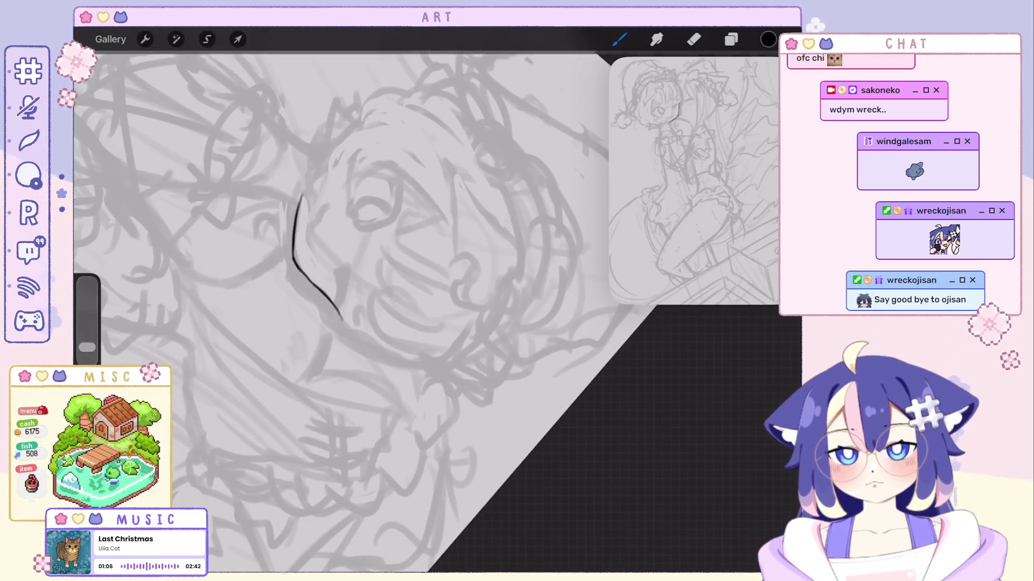
scroll(377, 269, up, 2)
key(ctrl+z)
Redraw the face contour stroke and extend it upward over the sketch.
drag(366, 190, 356, 317)
key(ctrl+z)
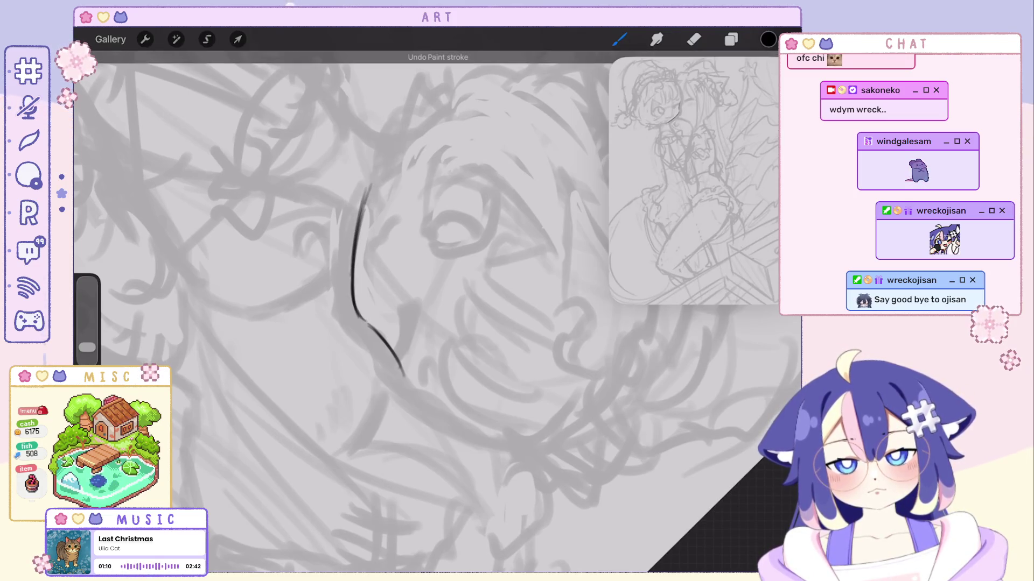
scroll(377, 302, down, 5)
scroll(377, 302, up, 5)
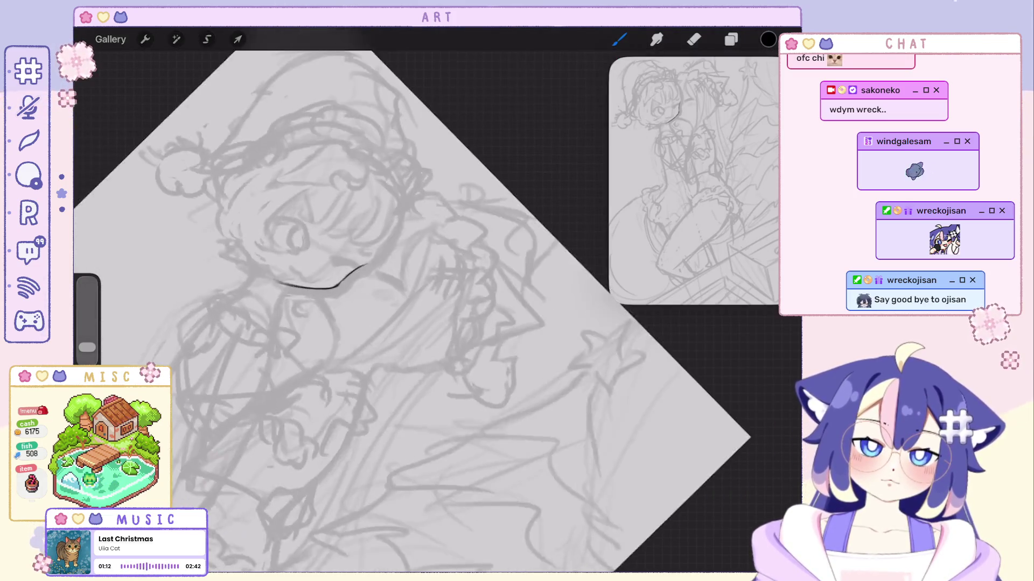
key(ctrl+z)
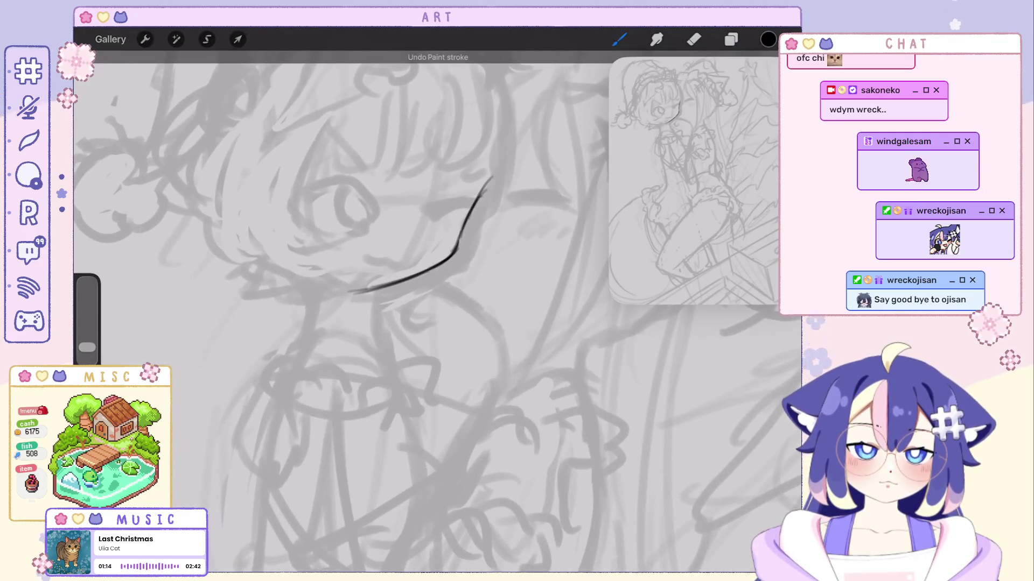
drag(483, 191, 486, 157)
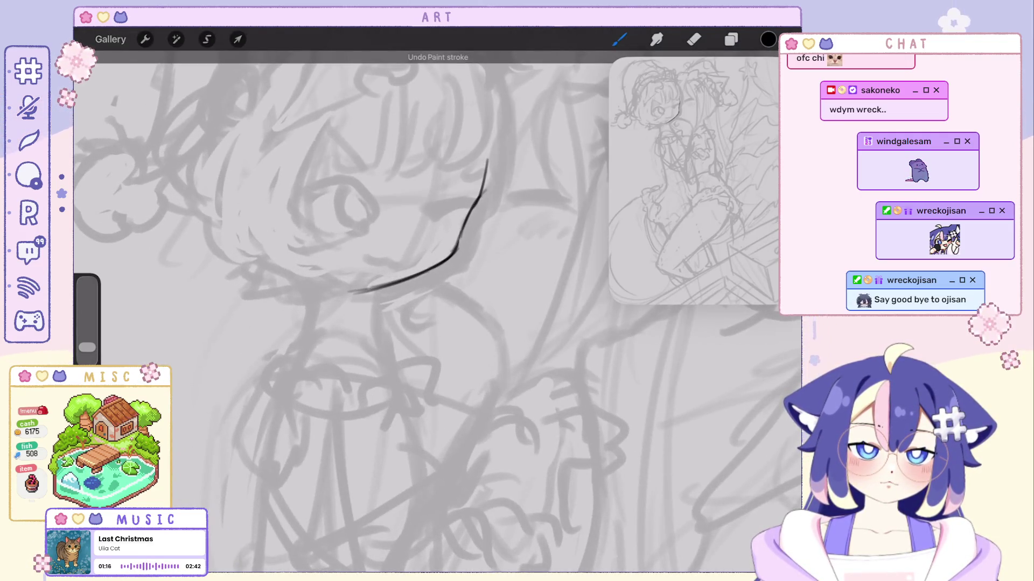
scroll(430, 313, down, 1)
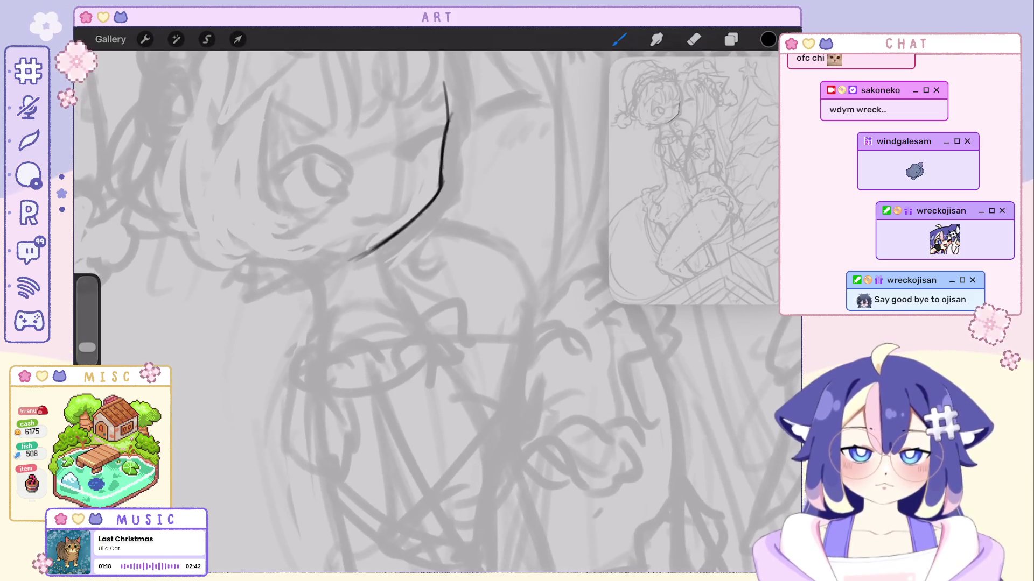
scroll(377, 302, down, 2)
Ink the left cheek contour down to the chin, retrying several times.
mouse_move(283, 236)
mouse_down()
mouse_move(265, 296)
mouse_move(266, 342)
mouse_up()
key(ctrl+z)
key(ctrl+z)
drag(288, 242, 265, 318)
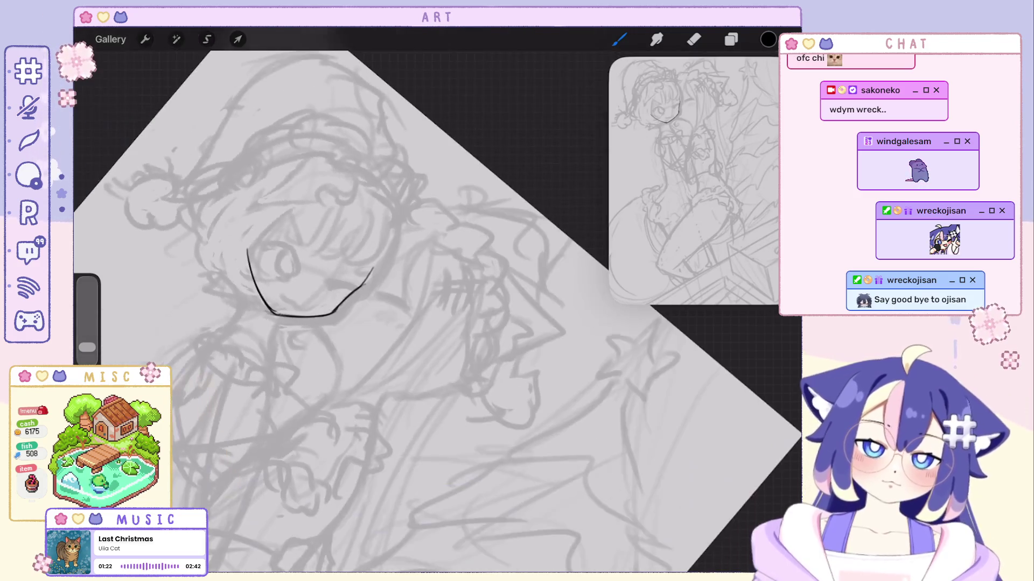
scroll(377, 302, down, 3)
scroll(377, 301, up, 3)
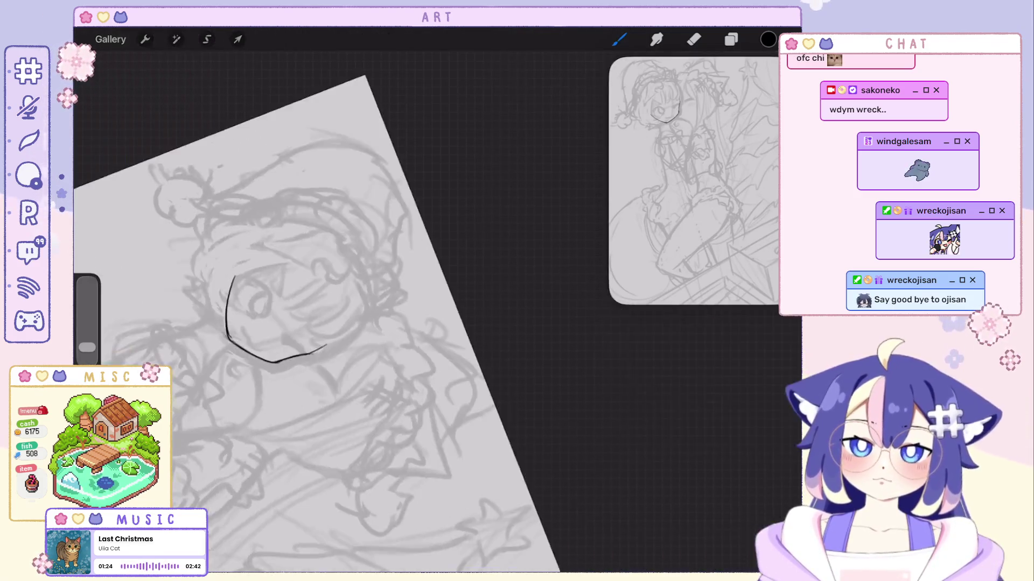
key(ctrl+z)
key(ctrl+z)
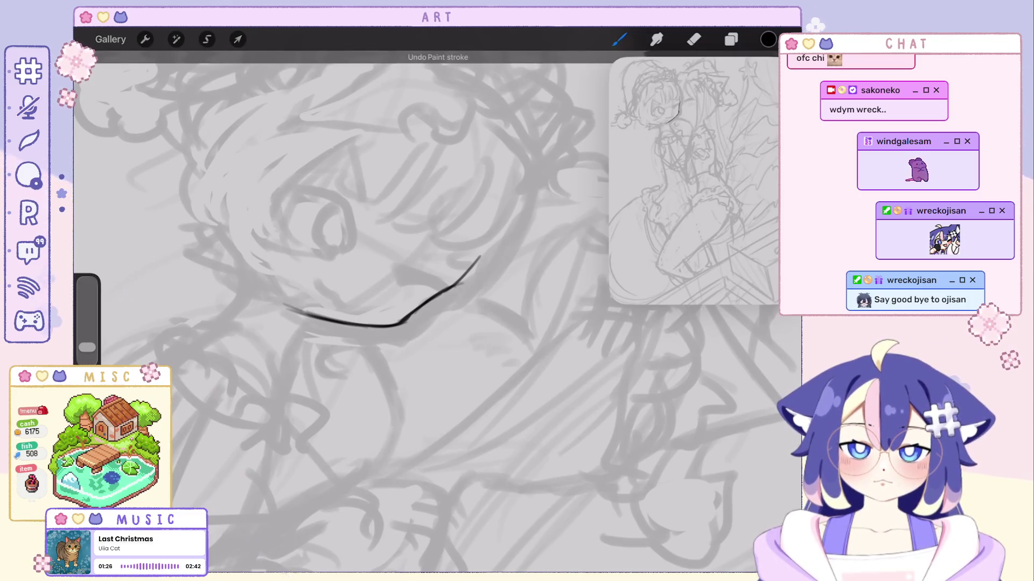
mouse_move(269, 207)
mouse_down()
mouse_move(277, 299)
mouse_move(299, 310)
mouse_up()
scroll(377, 301, down, 2)
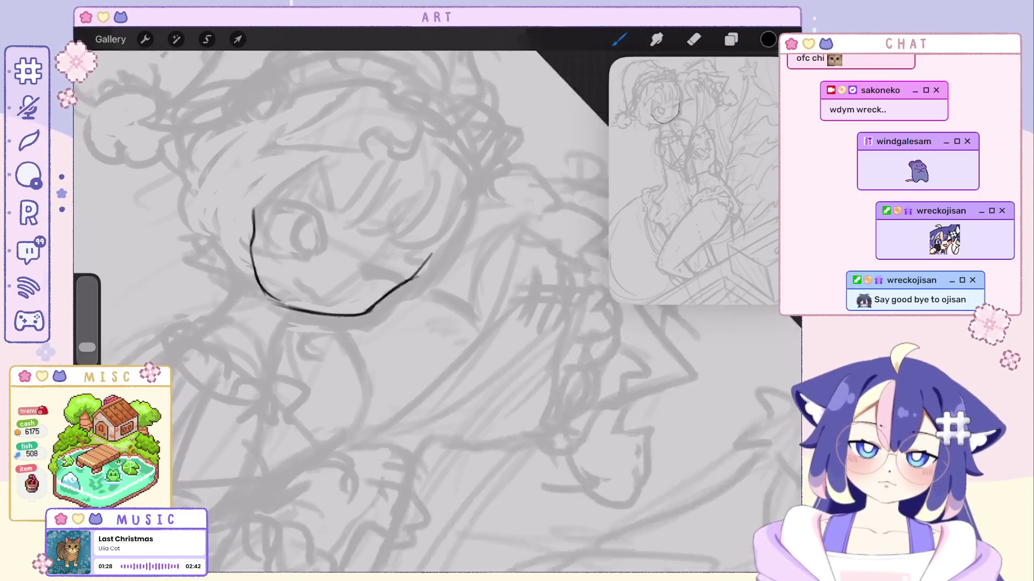
key(ctrl+z)
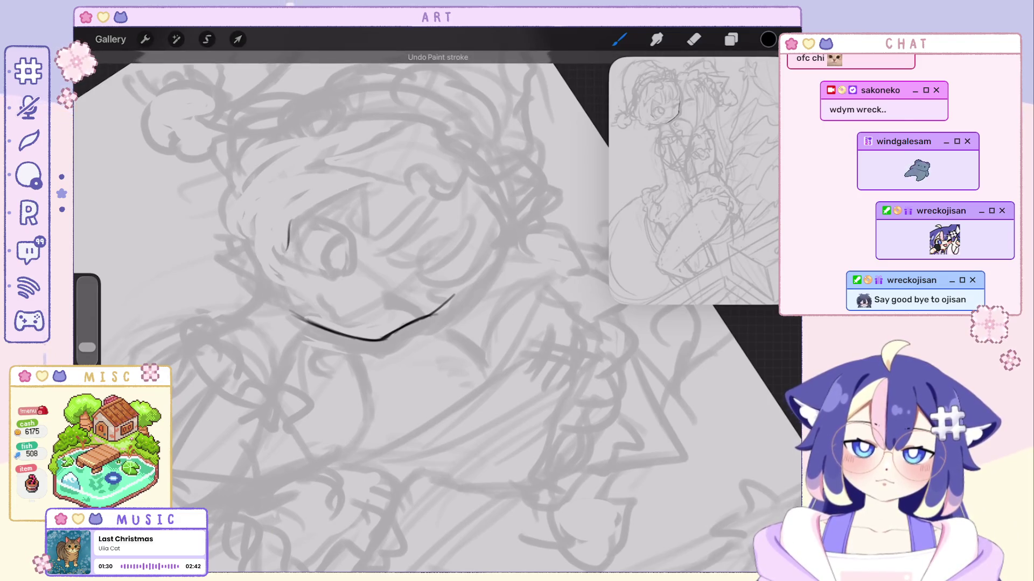
scroll(377, 301, up, 5)
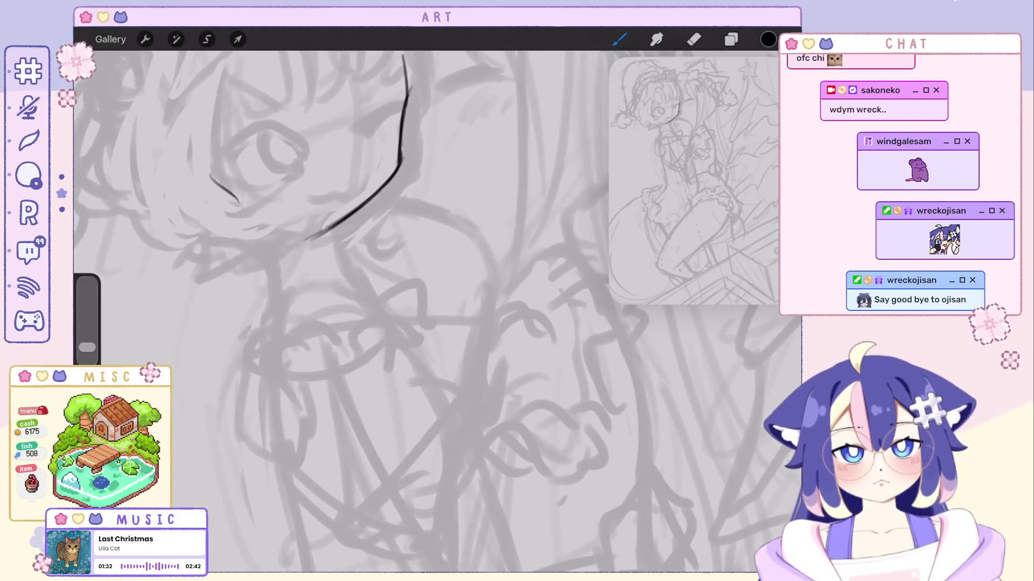
Ink the chin line and a clean contour along the left side of the face.
key(e)
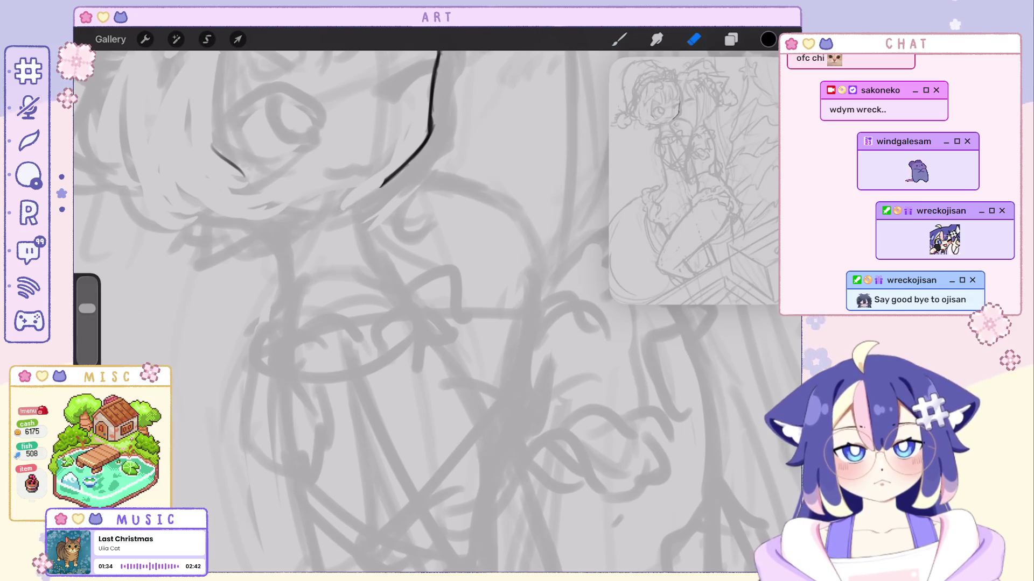
scroll(409, 312, right, 2)
key(b)
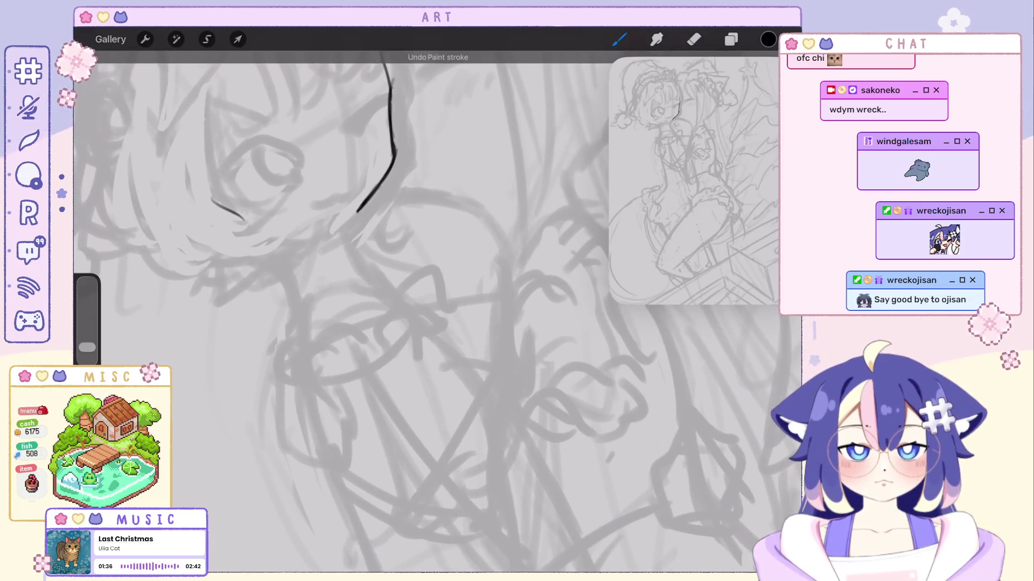
scroll(409, 312, right, 3)
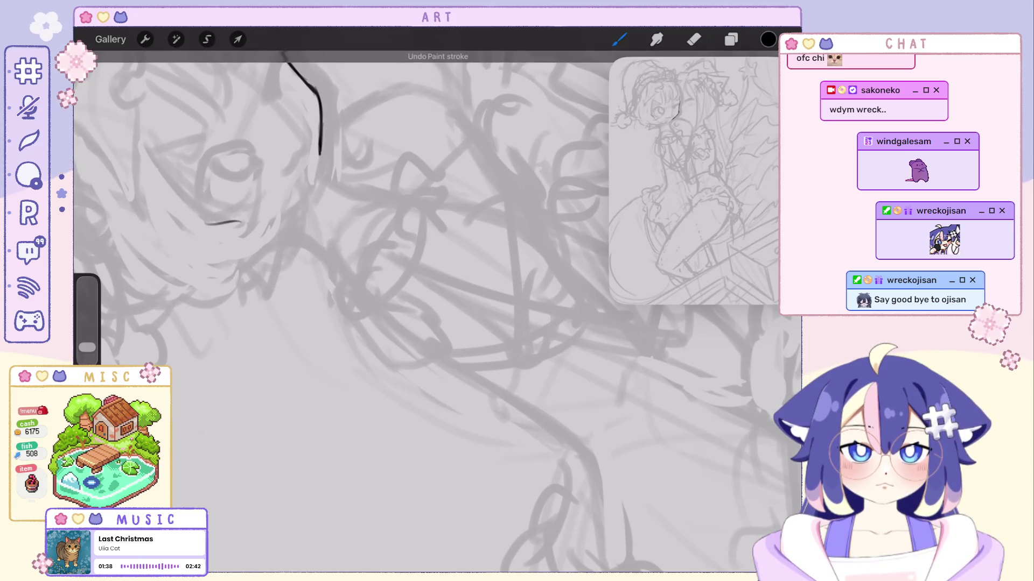
drag(318, 161, 277, 207)
scroll(409, 312, up, 5)
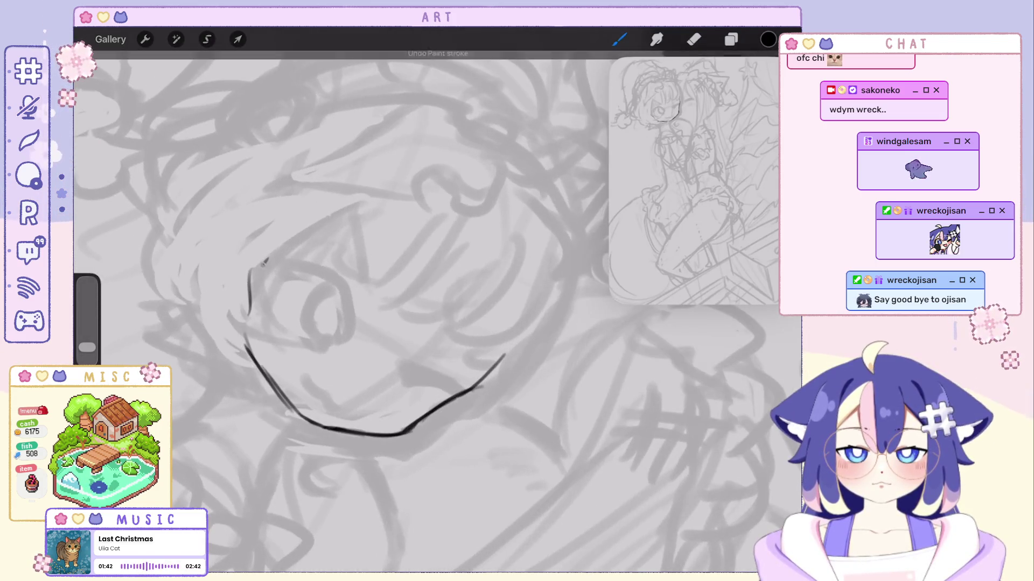
drag(267, 259, 249, 344)
key(ctrl+z)
drag(268, 259, 248, 345)
scroll(409, 312, down, 3)
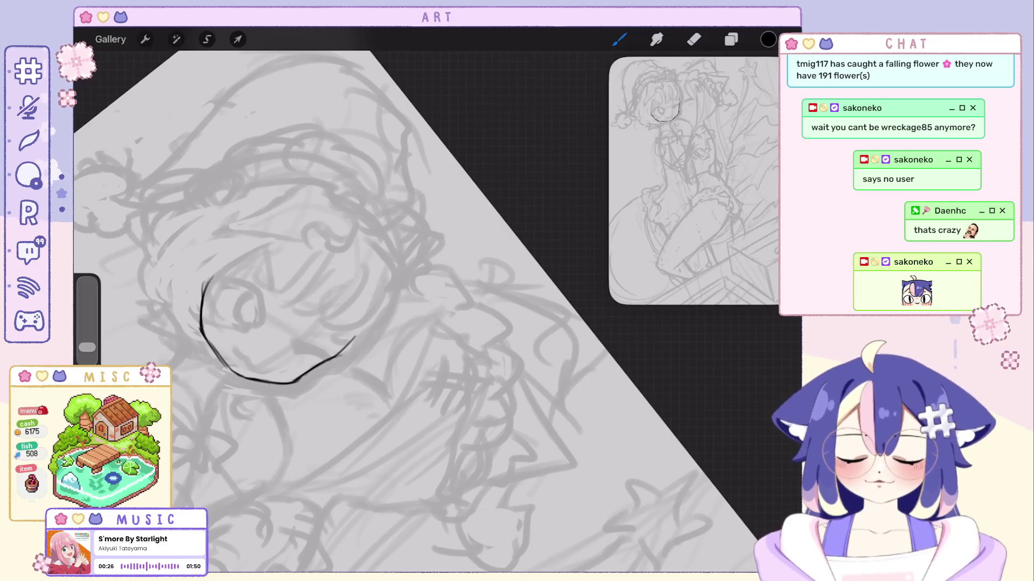
Redraw and darken the left face contour after two retries.
scroll(431, 269, up, 5)
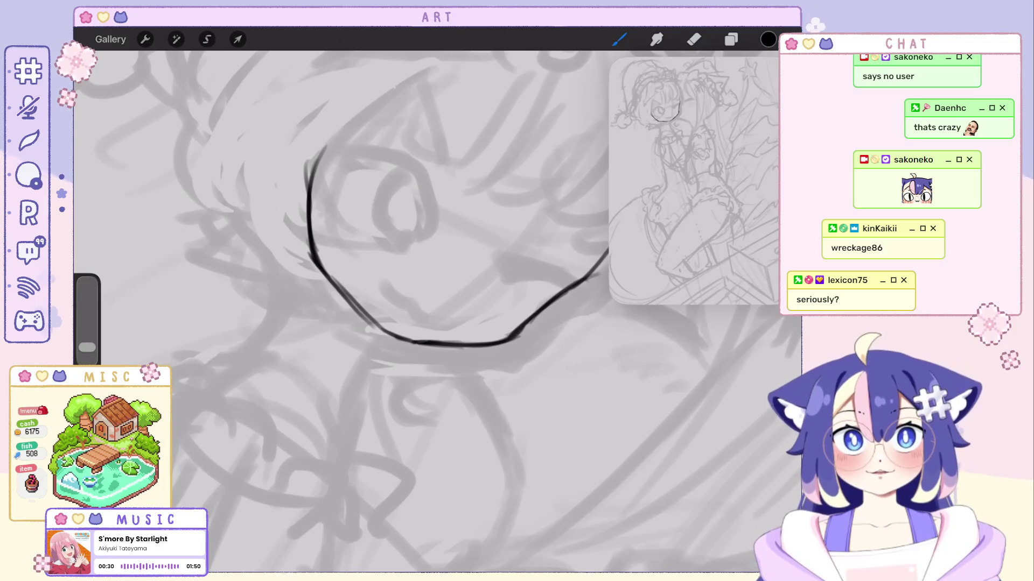
drag(318, 215, 331, 291)
key(ctrl+z)
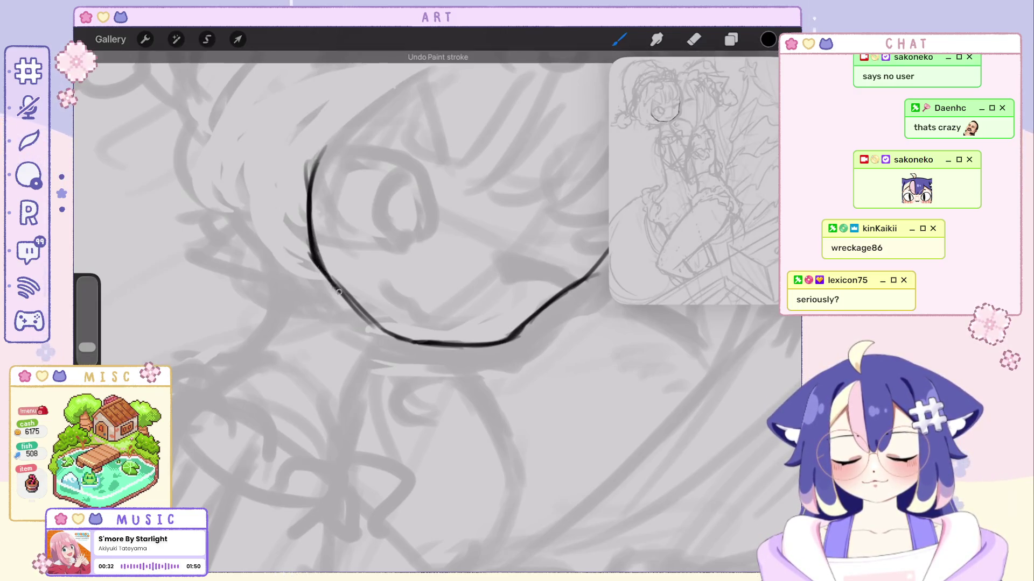
drag(323, 151, 315, 285)
key(ctrl+z)
drag(311, 218, 349, 293)
drag(318, 250, 364, 318)
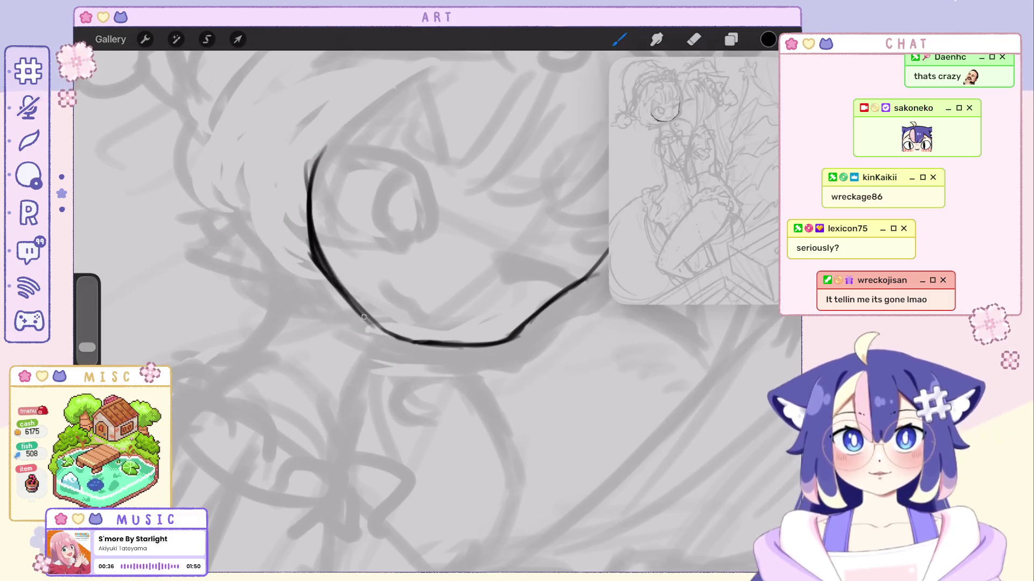
Redraw the chin line up to the right cheek, then undo the latest stroke.
scroll(431, 269, up, 3)
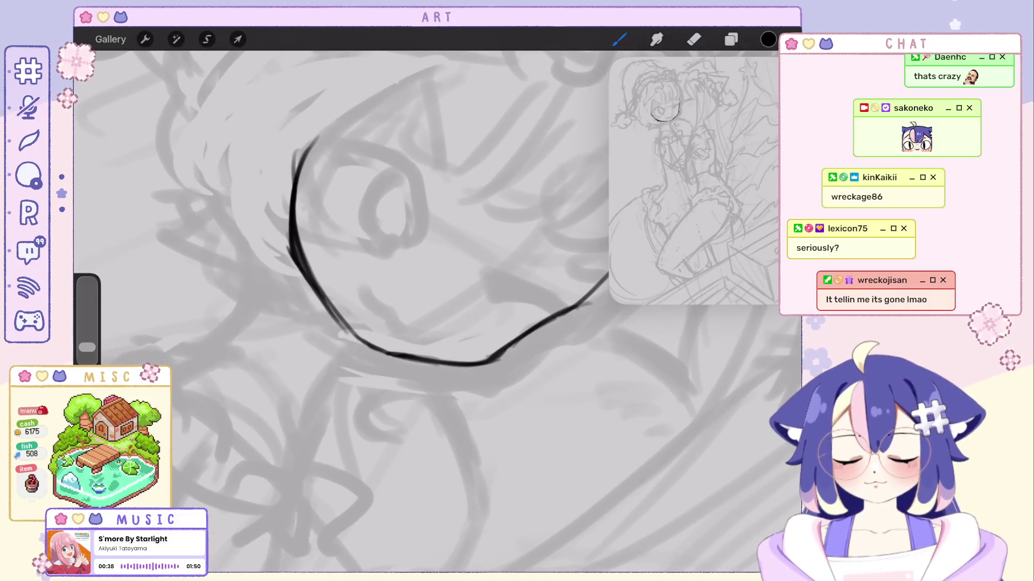
scroll(431, 270, down, 5)
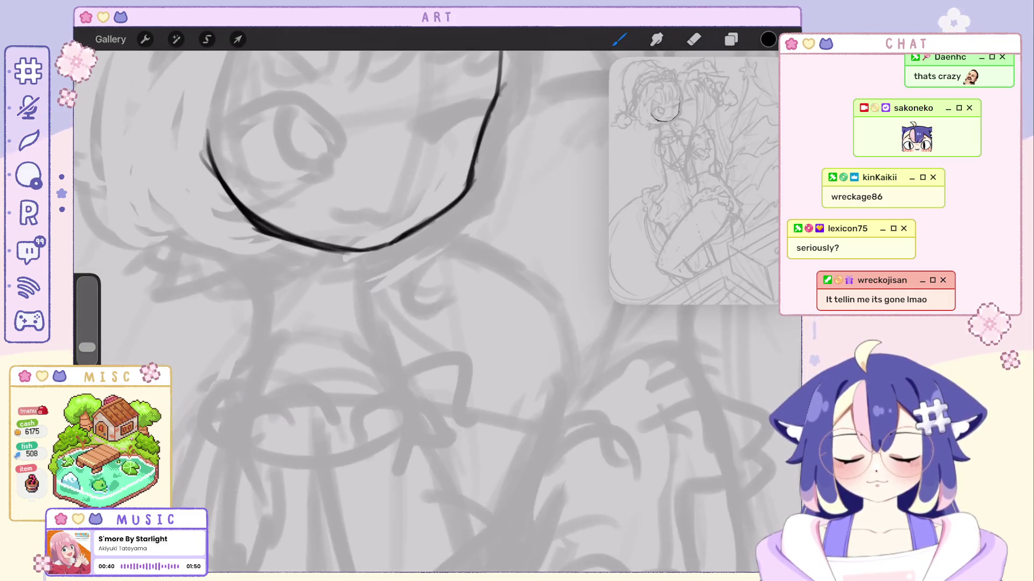
key(ctrl+z)
drag(377, 247, 446, 208)
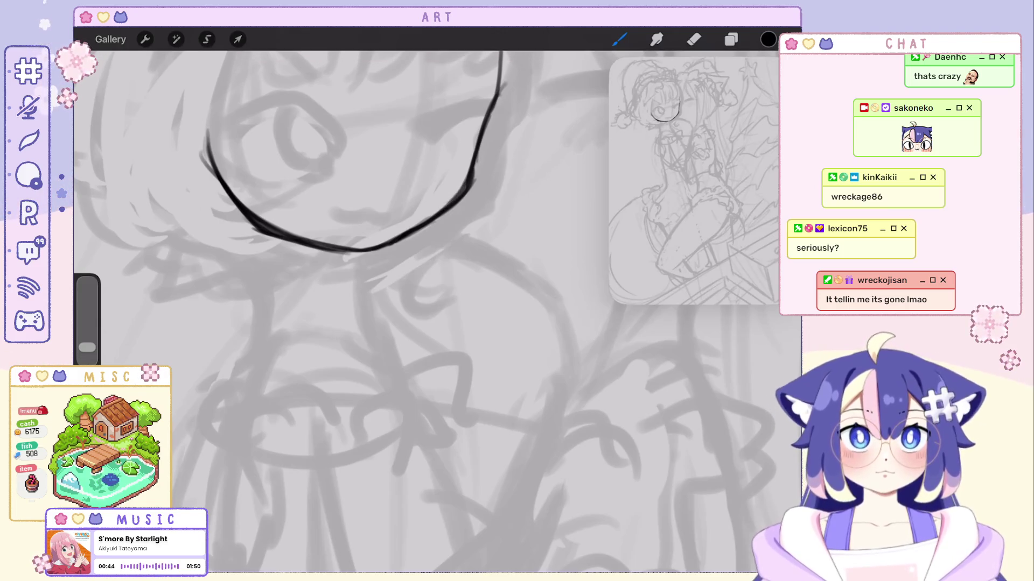
scroll(350, 242, down, 2)
scroll(334, 129, down, 2)
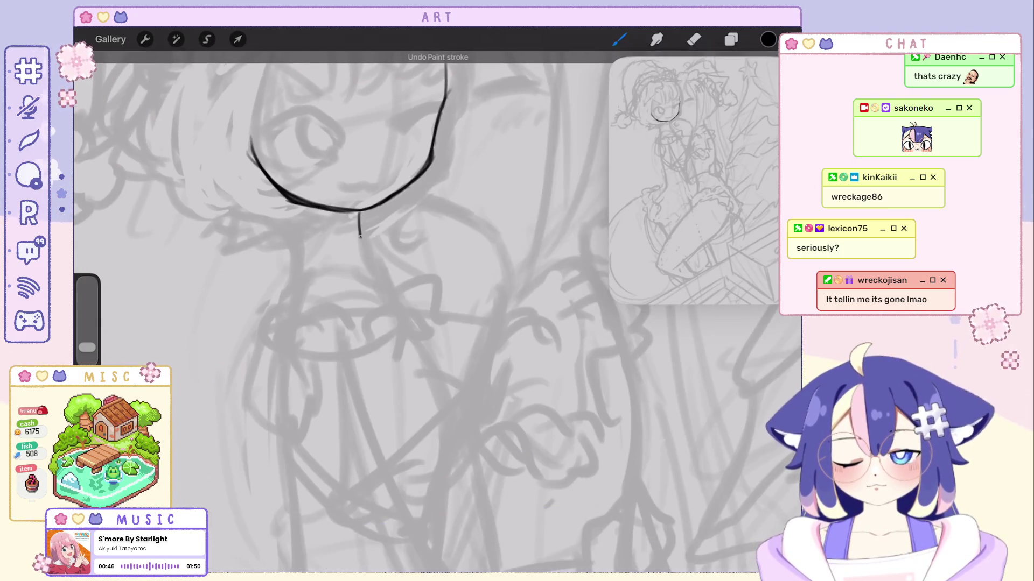
scroll(404, 296, down, 3)
scroll(404, 242, up, 3)
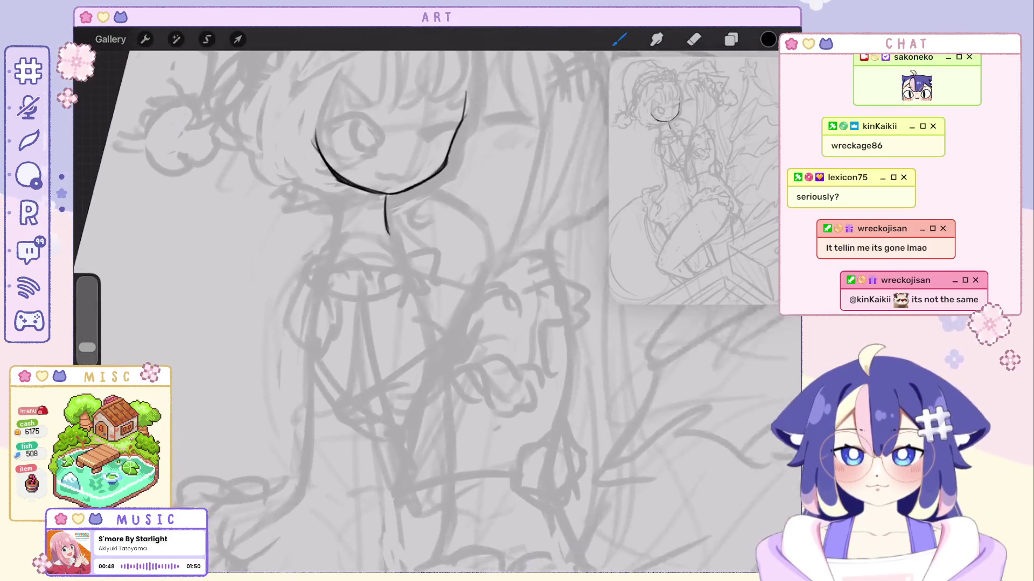
key(ctrl+z)
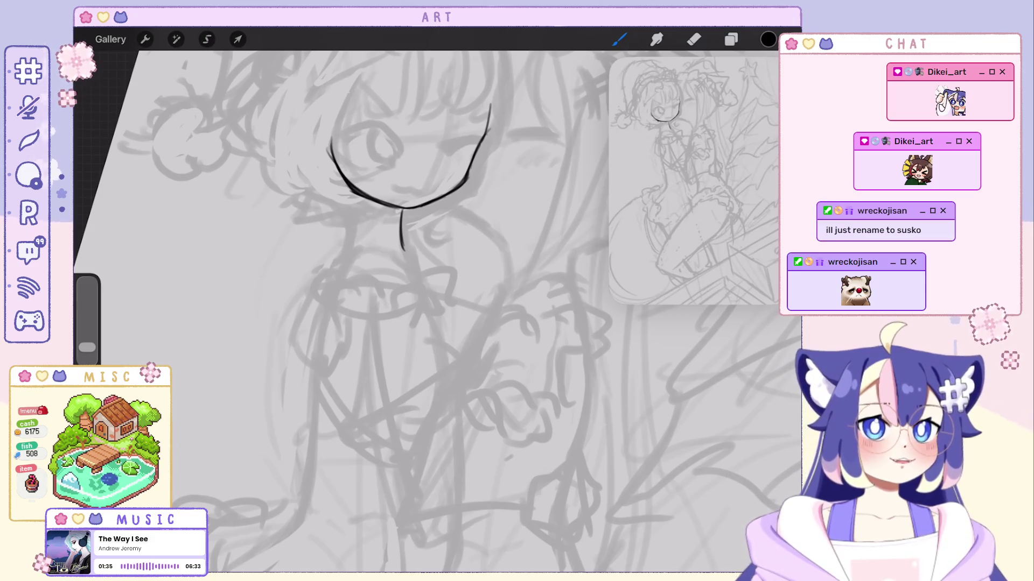
Undo the previous stroke and ink a curve along the left side of the face.
scroll(409, 313, down, 3)
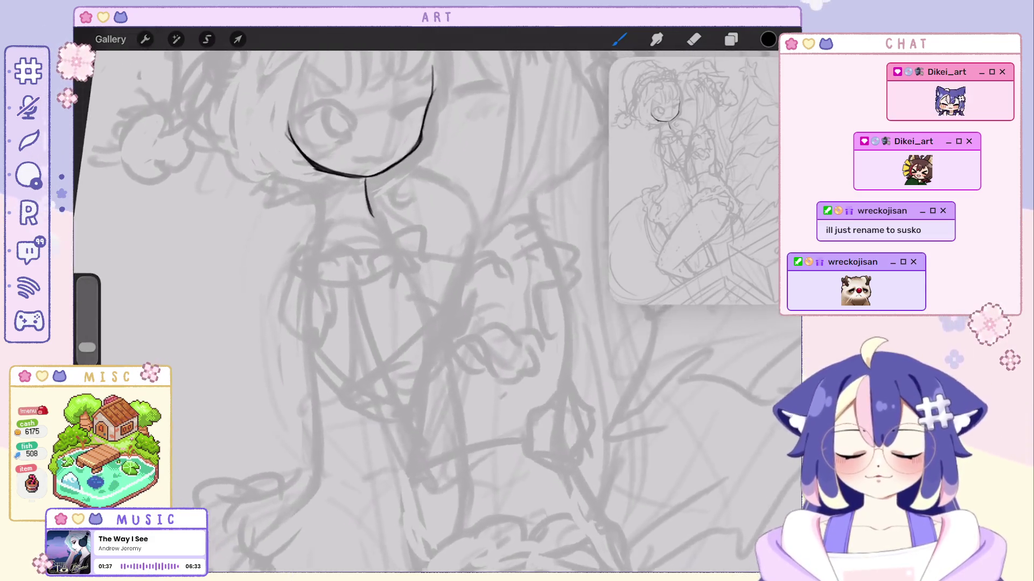
scroll(436, 312, down, 5)
scroll(436, 312, up, 6)
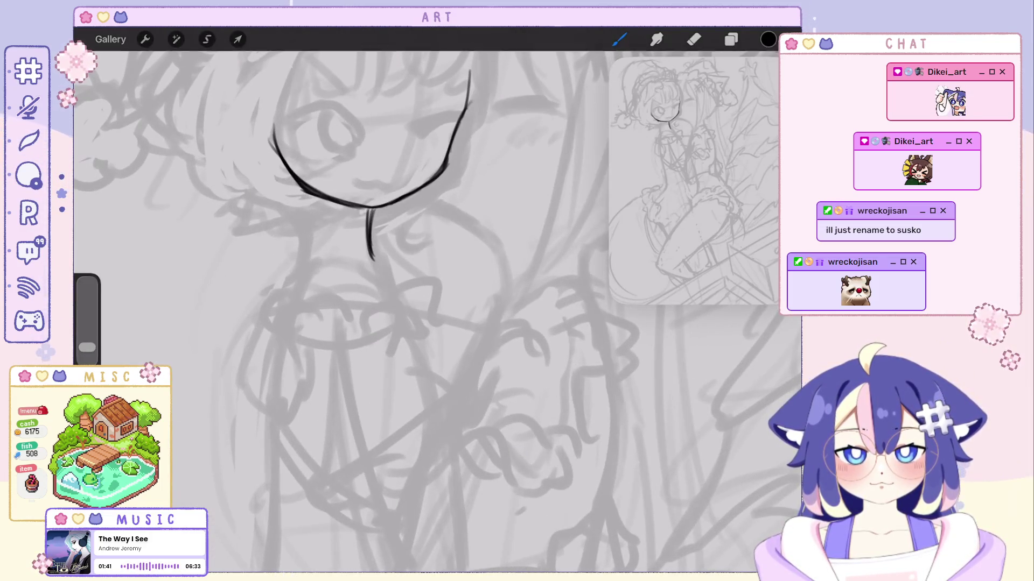
scroll(436, 312, up, 5)
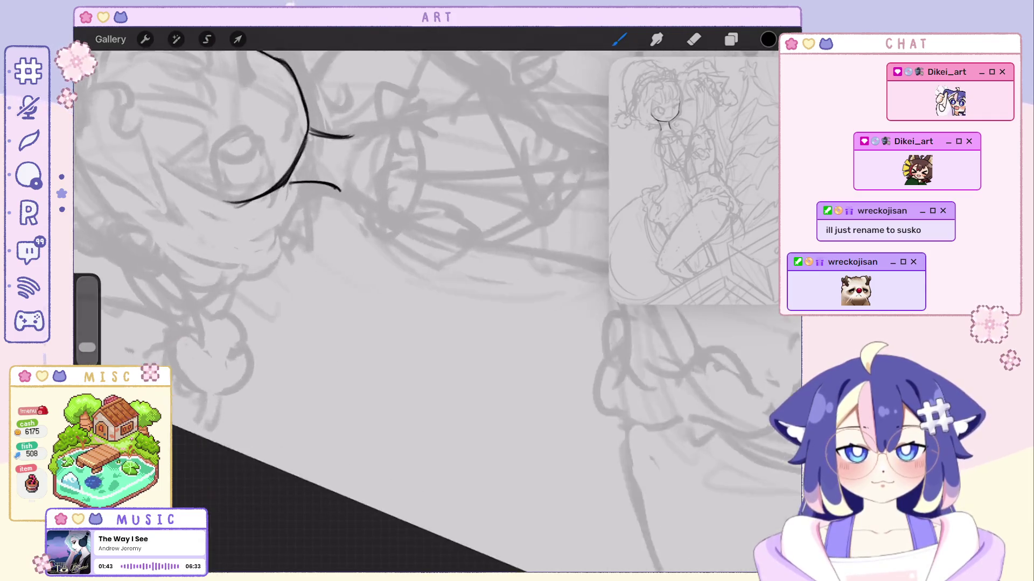
scroll(344, 215, up, 2)
scroll(425, 312, down, 5)
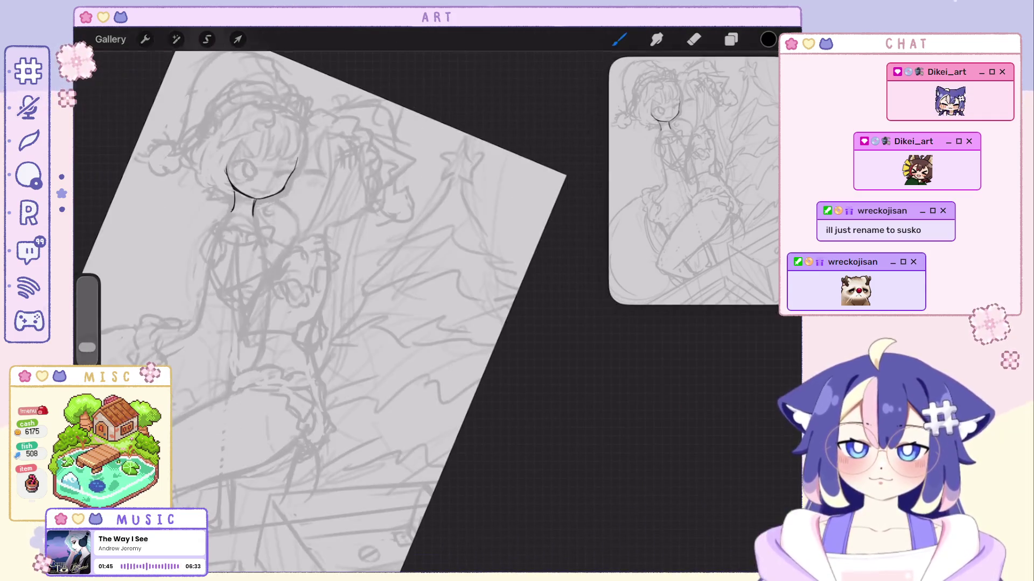
key(ctrl+z)
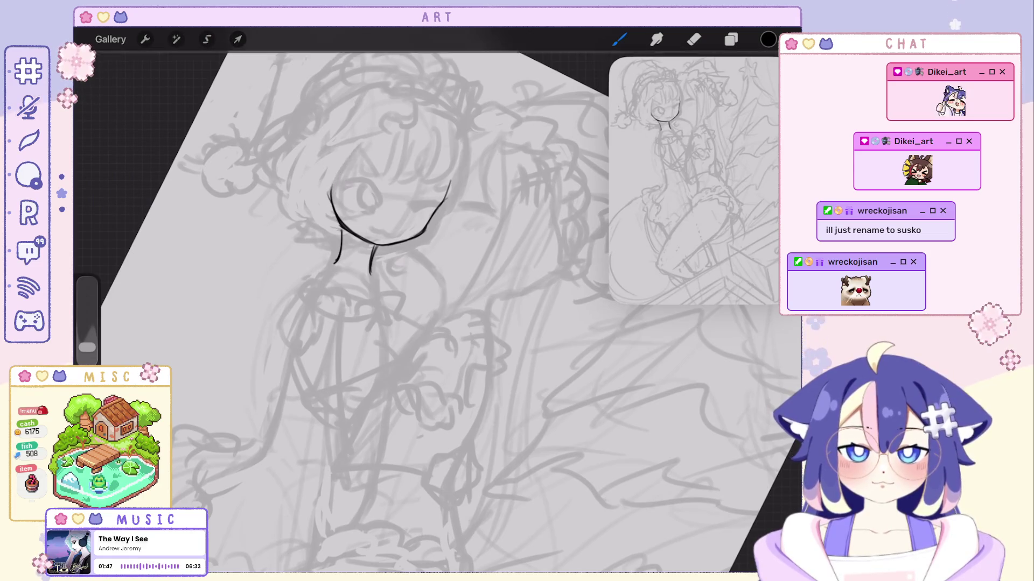
drag(360, 147, 331, 213)
Try short neck lines and a diagonal stroke at the neck, undoing them.
scroll(430, 312, down, 3)
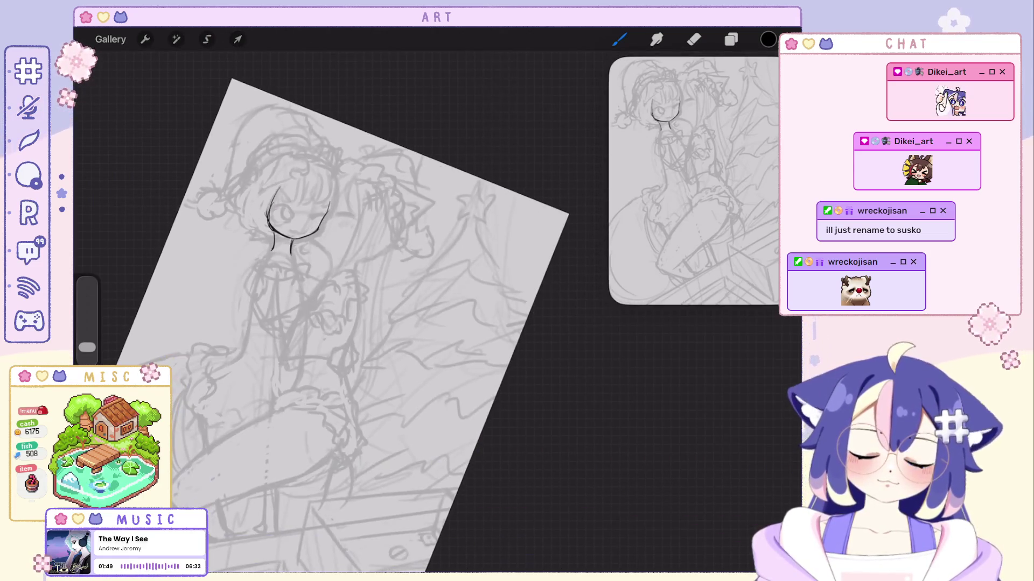
scroll(431, 313, up, 3)
drag(321, 249, 326, 291)
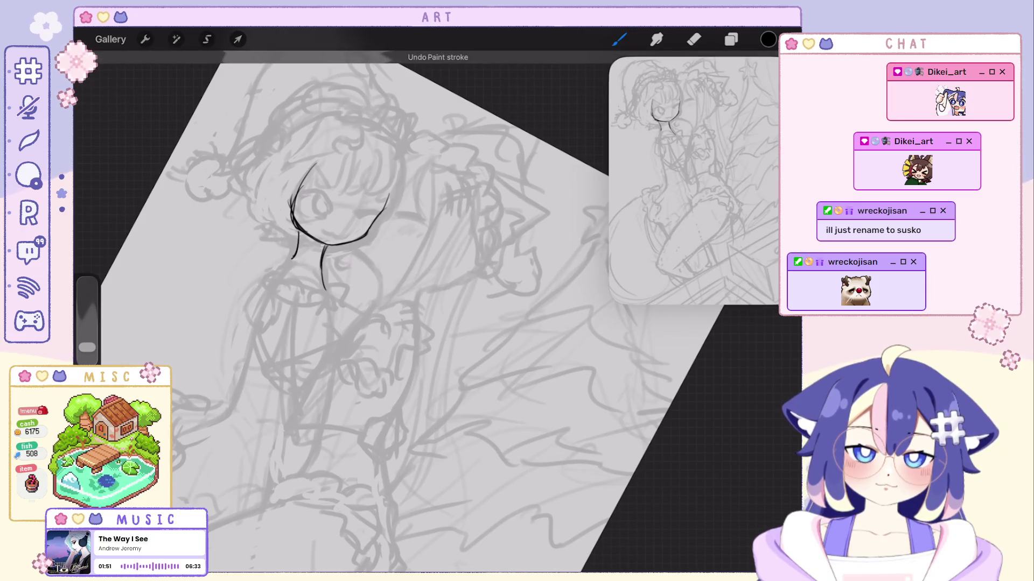
drag(291, 258, 313, 278)
scroll(430, 313, down, 3)
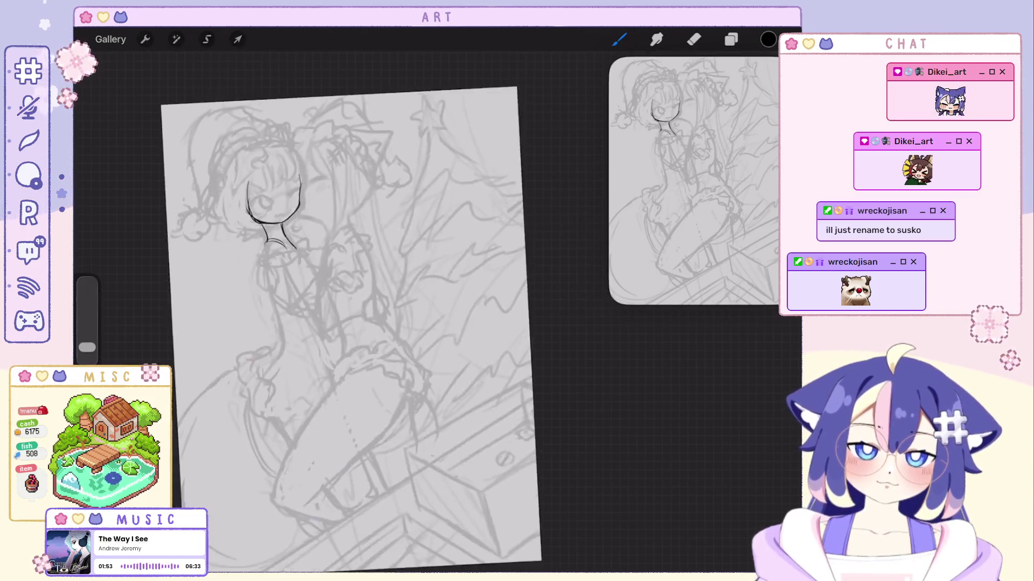
scroll(430, 312, up, 3)
key(ctrl+z)
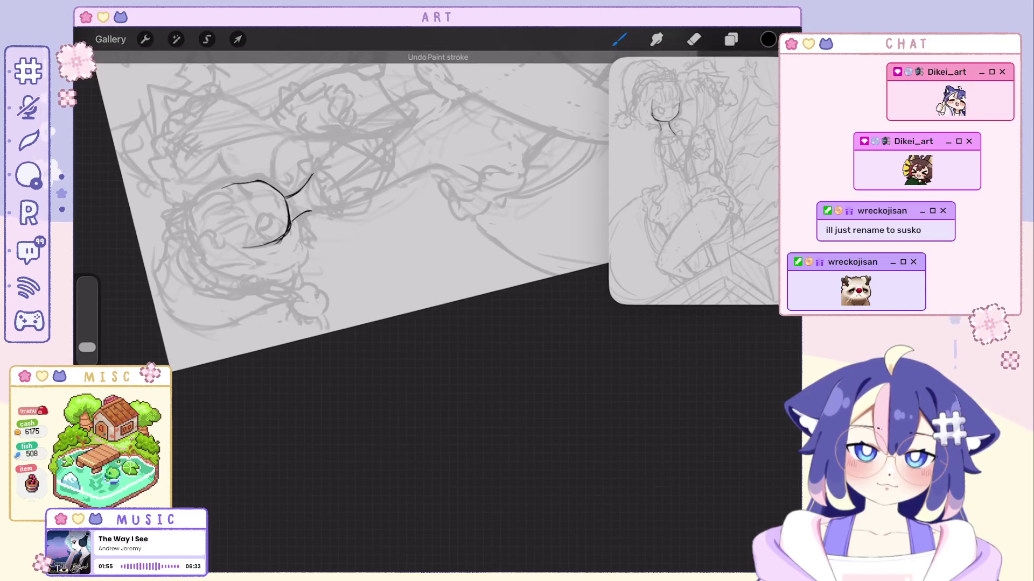
drag(311, 194, 323, 179)
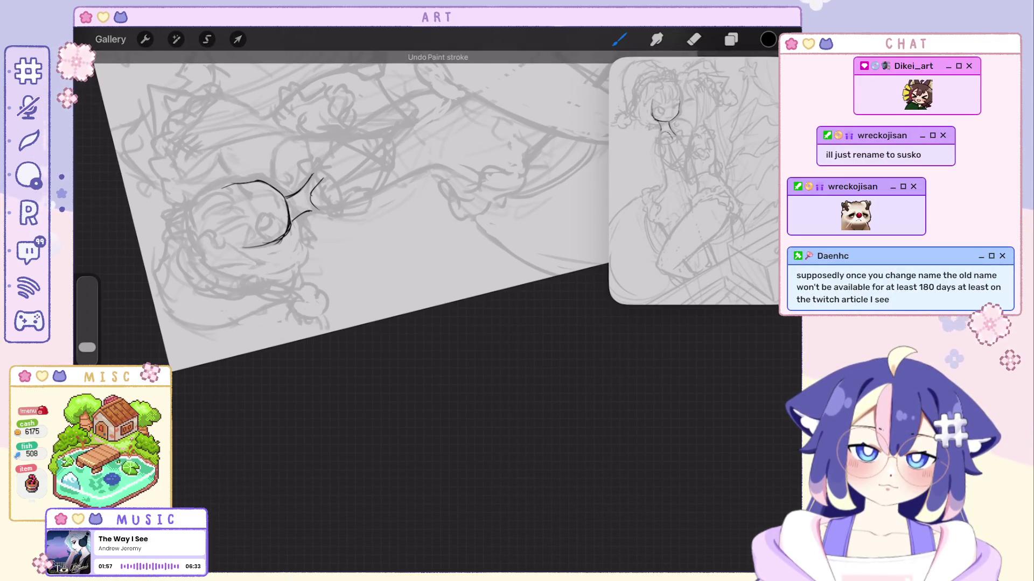
scroll(345, 242, down, 5)
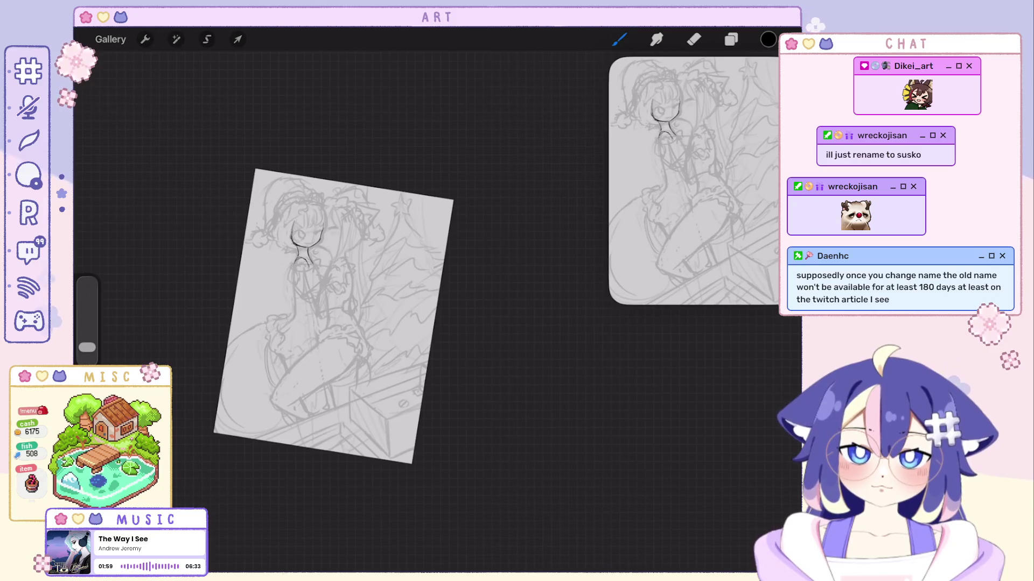
scroll(334, 312, up, 5)
key(ctrl+z)
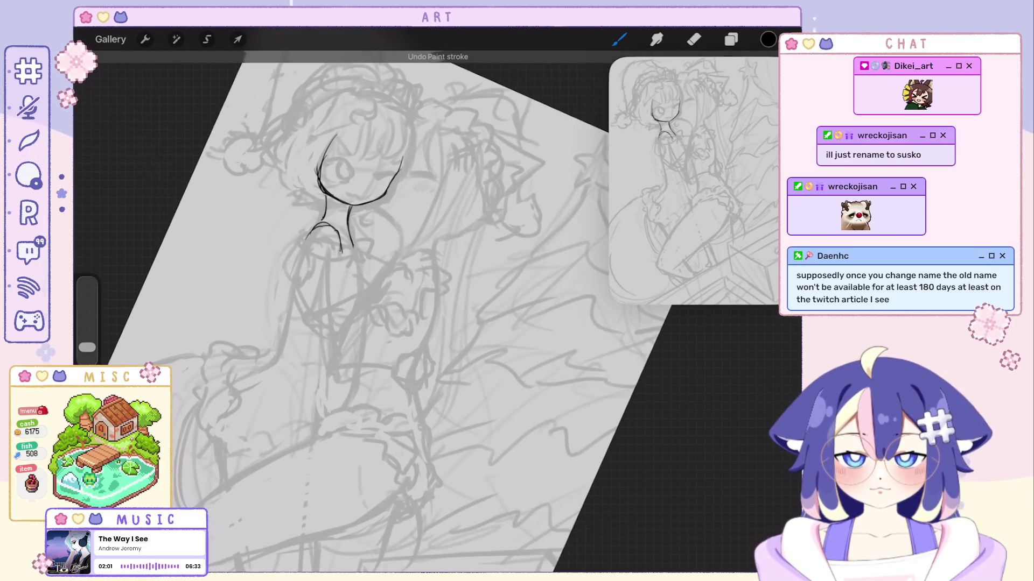
Redraw the inner arm line longer, replacing the too-short attempts.
drag(311, 311, 342, 302)
key(ctrl+z)
mouse_move(306, 237)
mouse_down()
mouse_move(313, 310)
mouse_move(321, 324)
mouse_move(344, 316)
mouse_up()
key(ctrl+z)
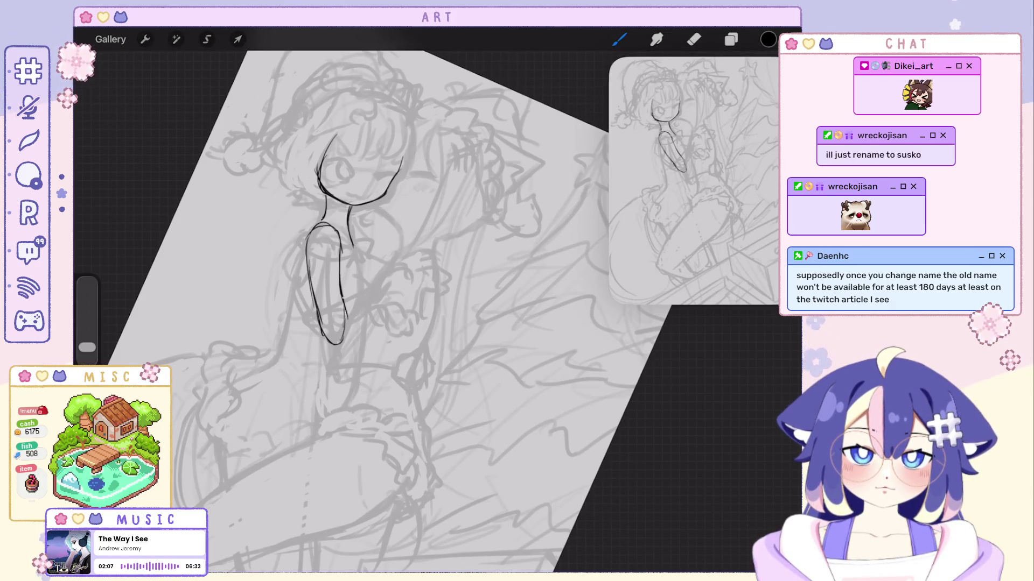
scroll(377, 312, down, 5)
scroll(377, 312, up, 5)
scroll(377, 313, up, 1)
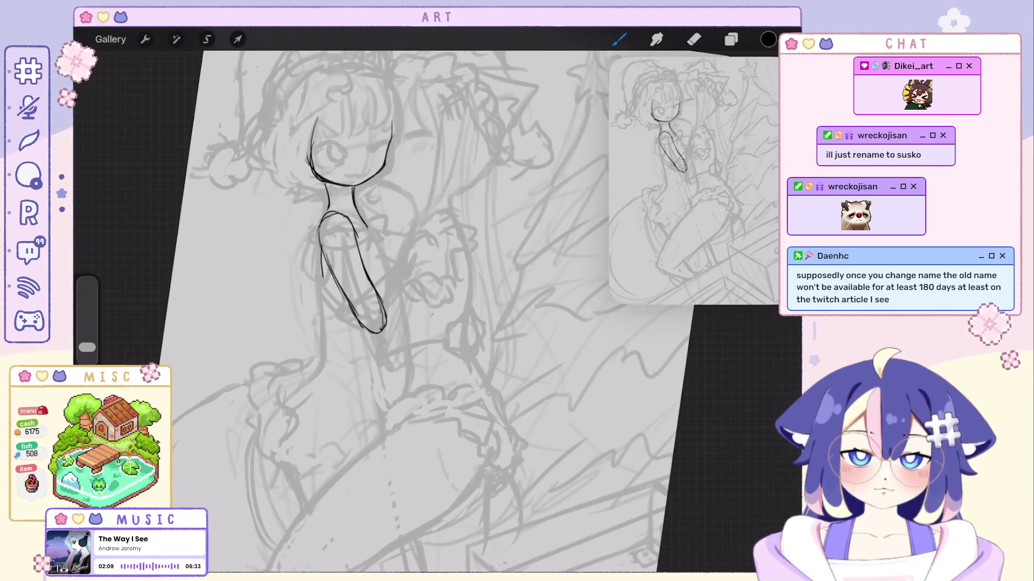
key(ctrl+z)
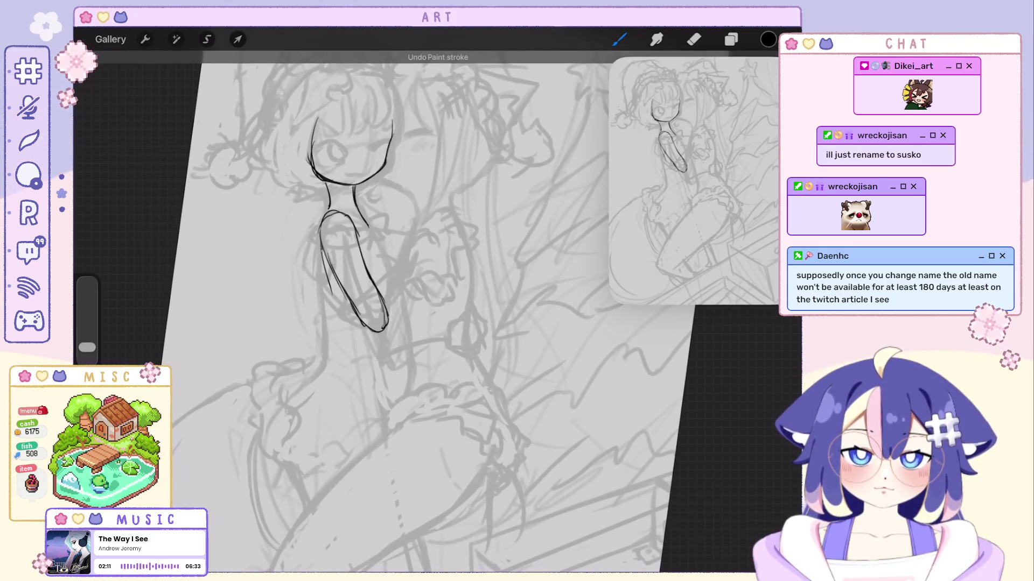
drag(321, 245, 335, 322)
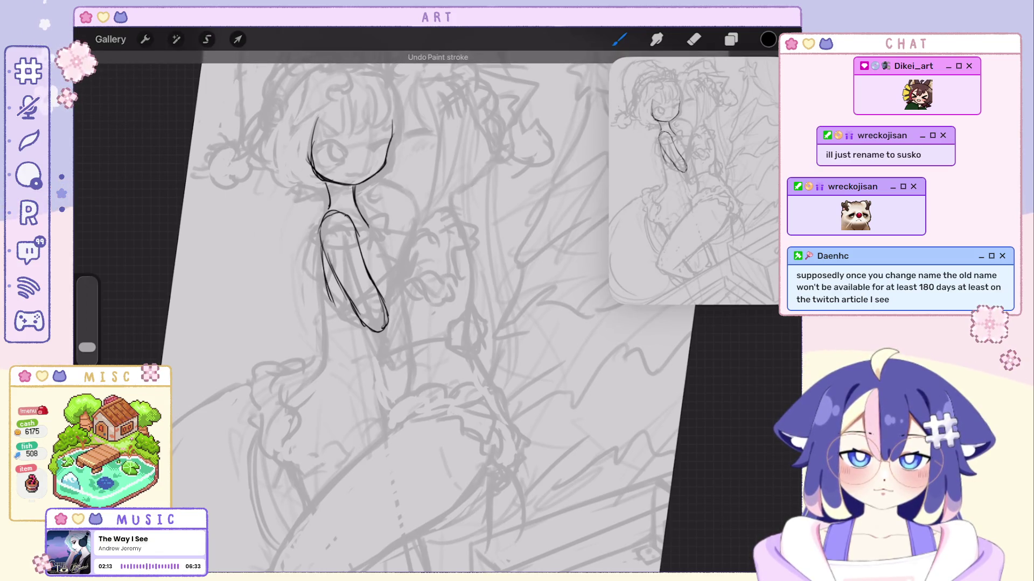
scroll(377, 312, down, 2)
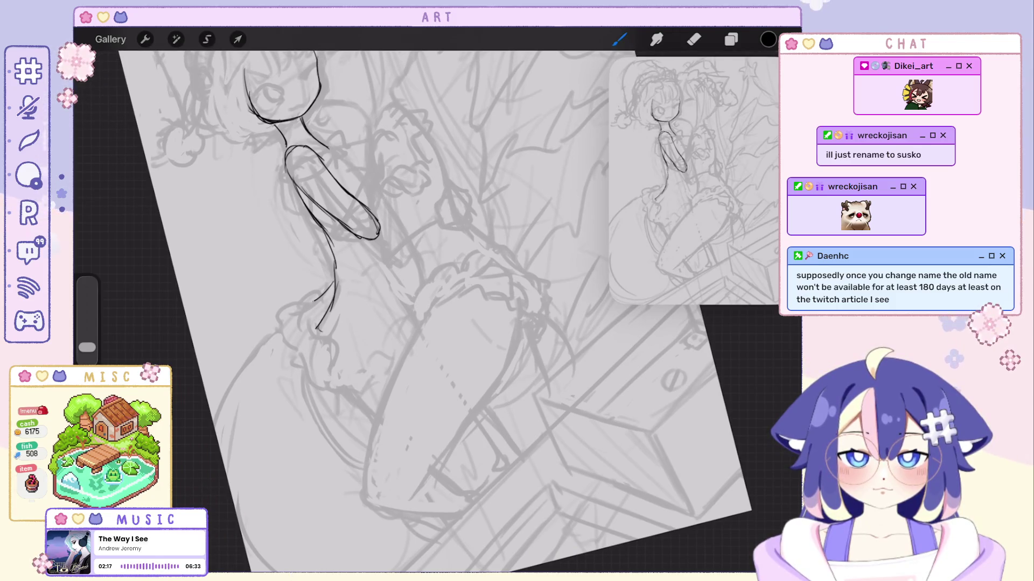
key(ctrl+z)
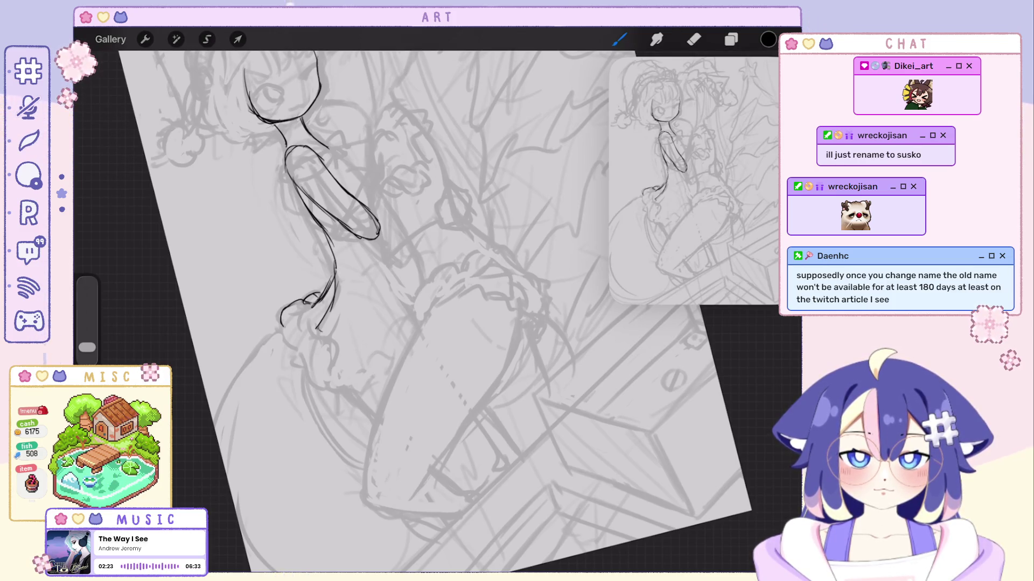
scroll(435, 300, down, 5)
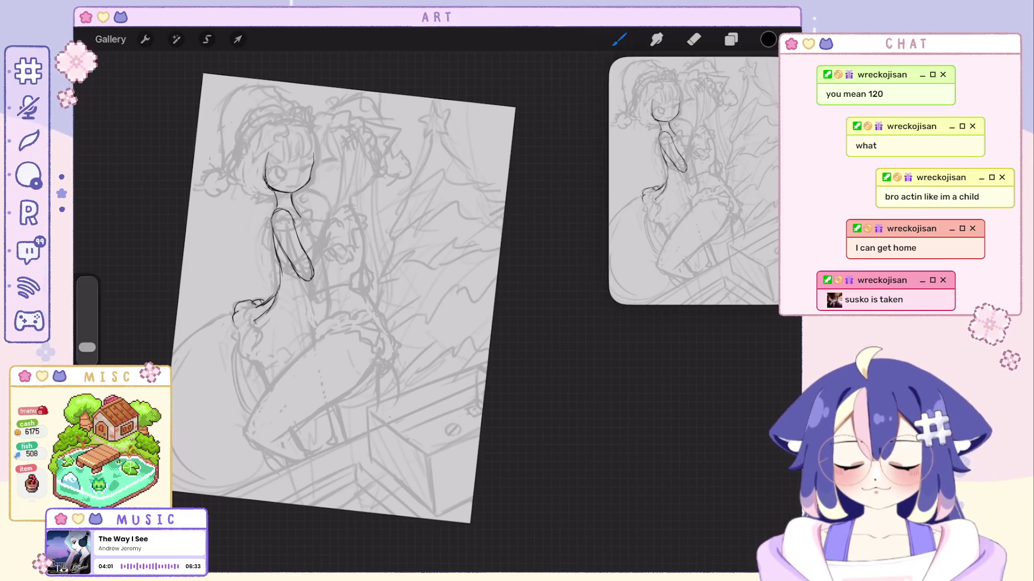
Move the view to the girl's hip and ink the frilly skirt edge beneath her arm.
scroll(248, 234, up, 5)
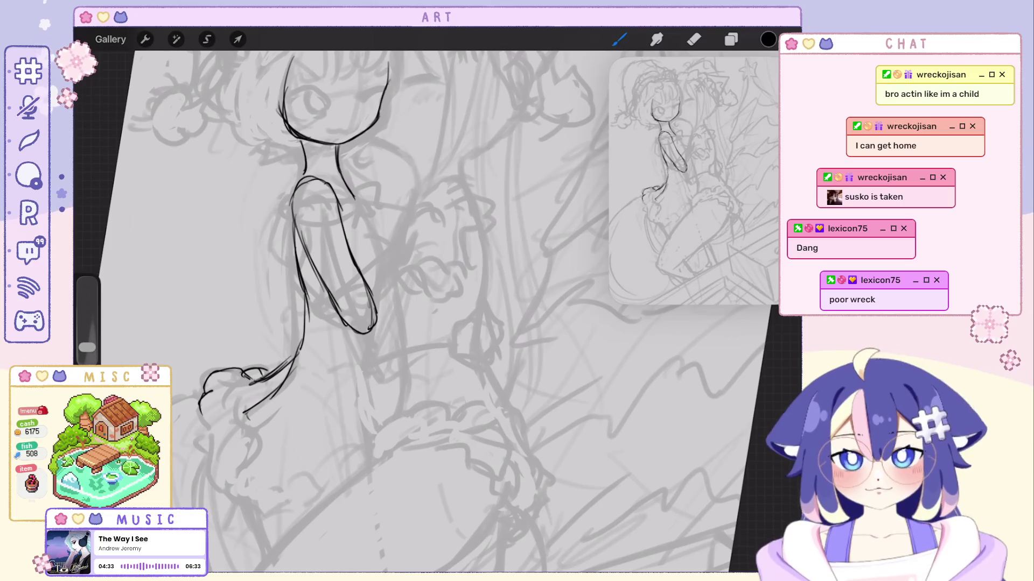
Ink the outer line of the arm reaching right and sketch a small hand at its tip.
scroll(431, 312, up, 2)
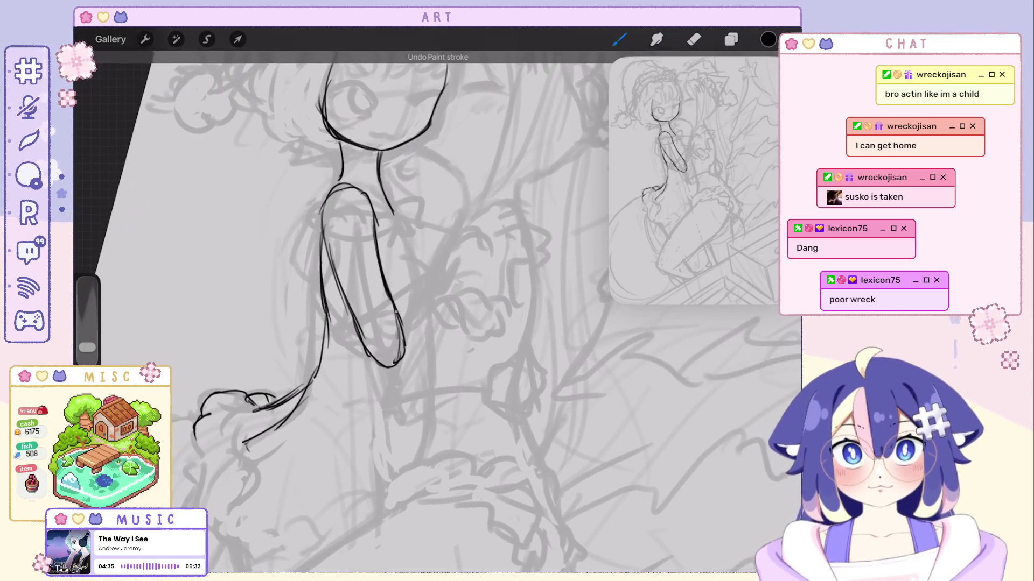
scroll(431, 312, down, 2)
drag(455, 164, 388, 292)
key(ctrl+z)
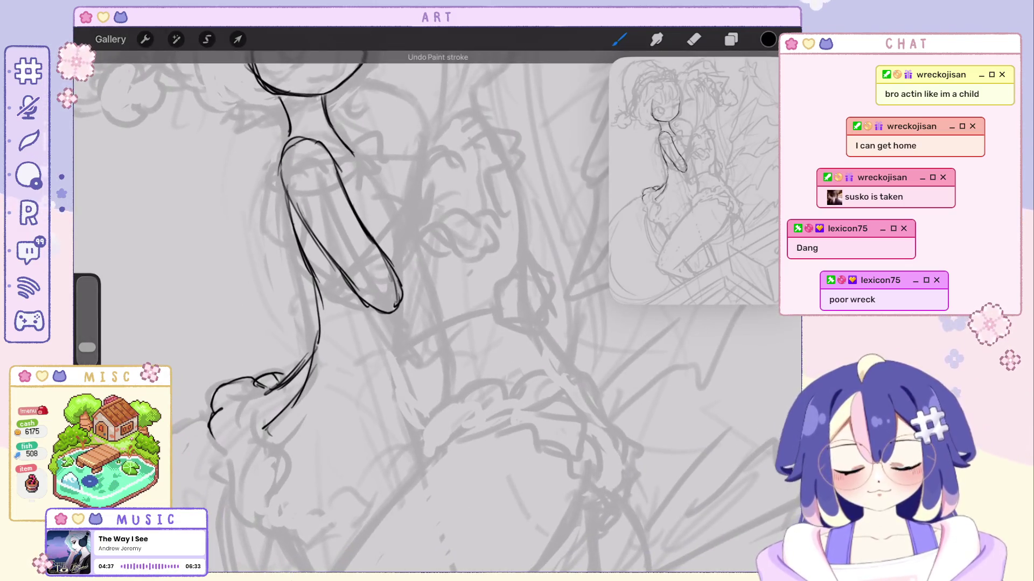
drag(441, 173, 386, 304)
key(ctrl+z)
key(ctrl+z)
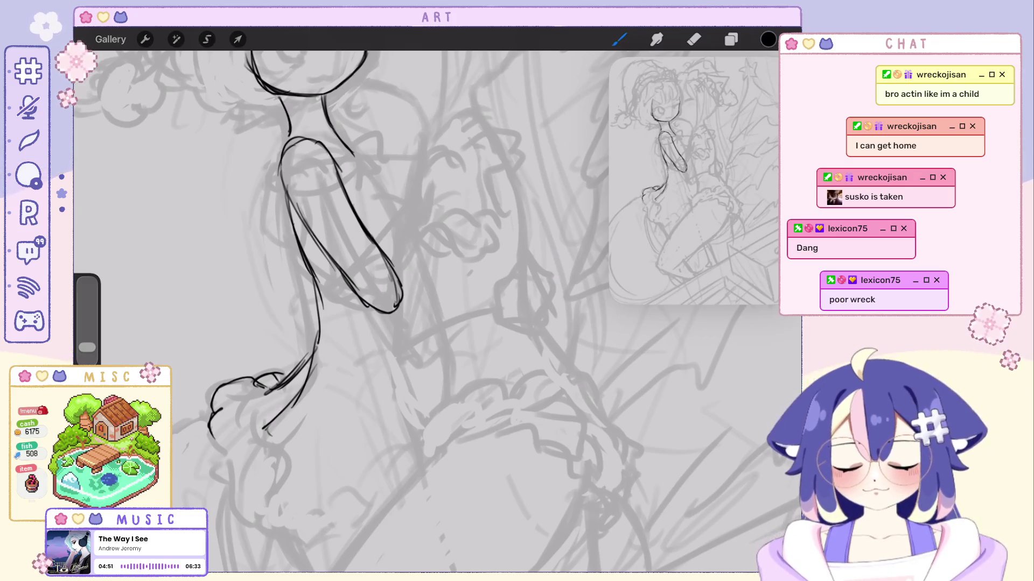
scroll(431, 312, down, 2)
key(ctrl+z)
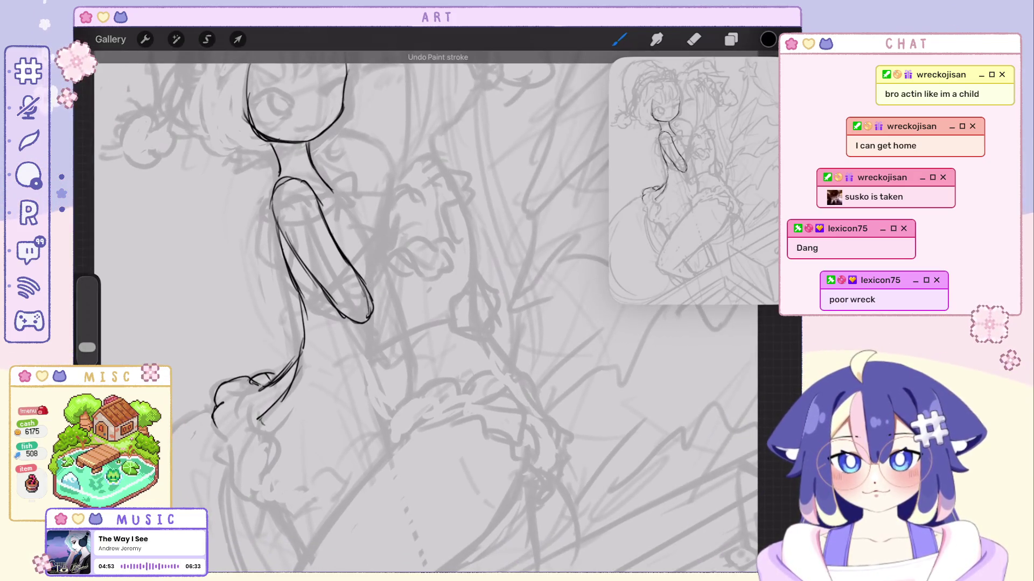
drag(420, 170, 370, 317)
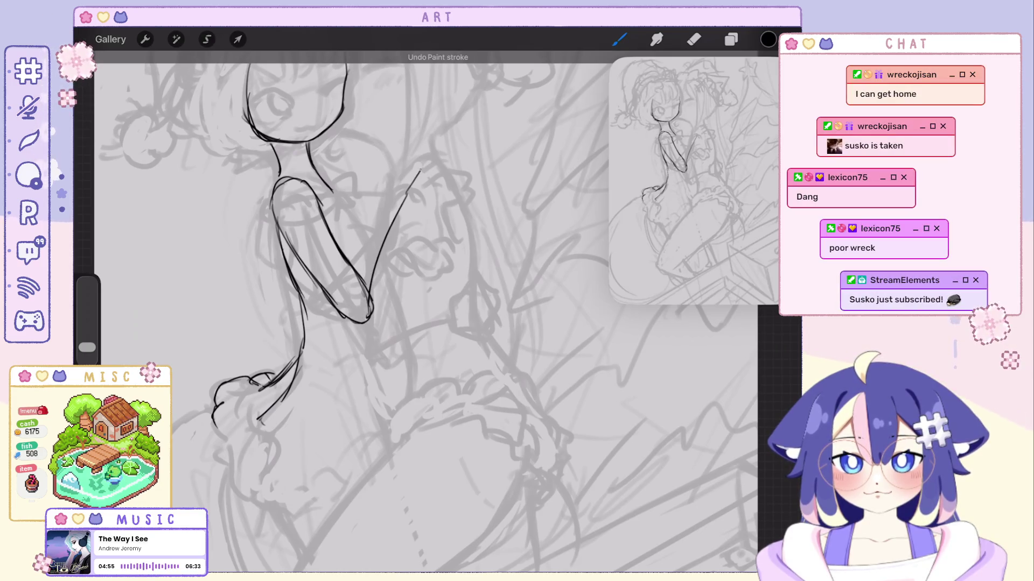
drag(420, 171, 434, 194)
scroll(377, 312, down, 2)
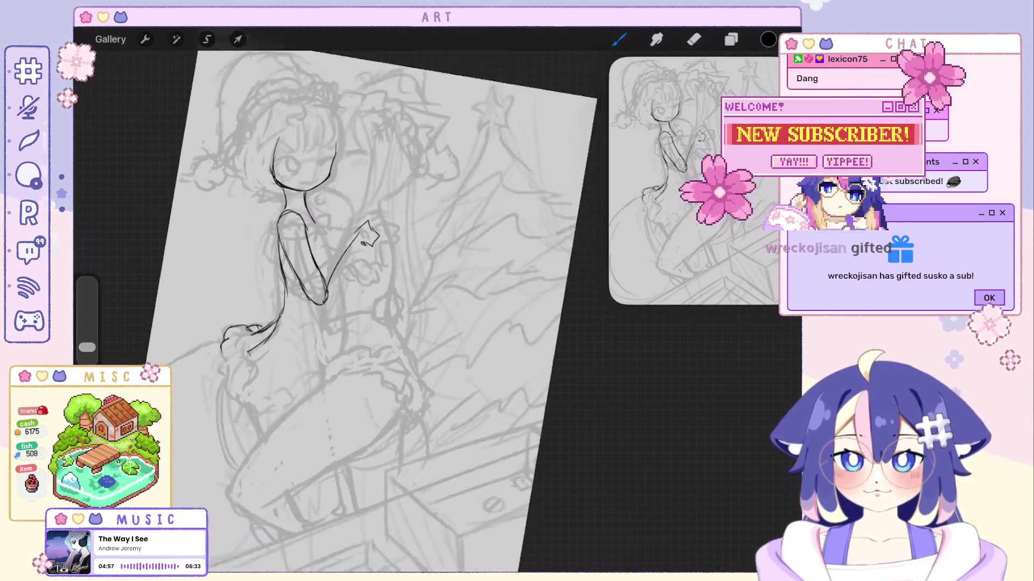
Replace the old hand strokes, ink the arm's underside and close the hand's lower edge.
scroll(377, 313, up, 1)
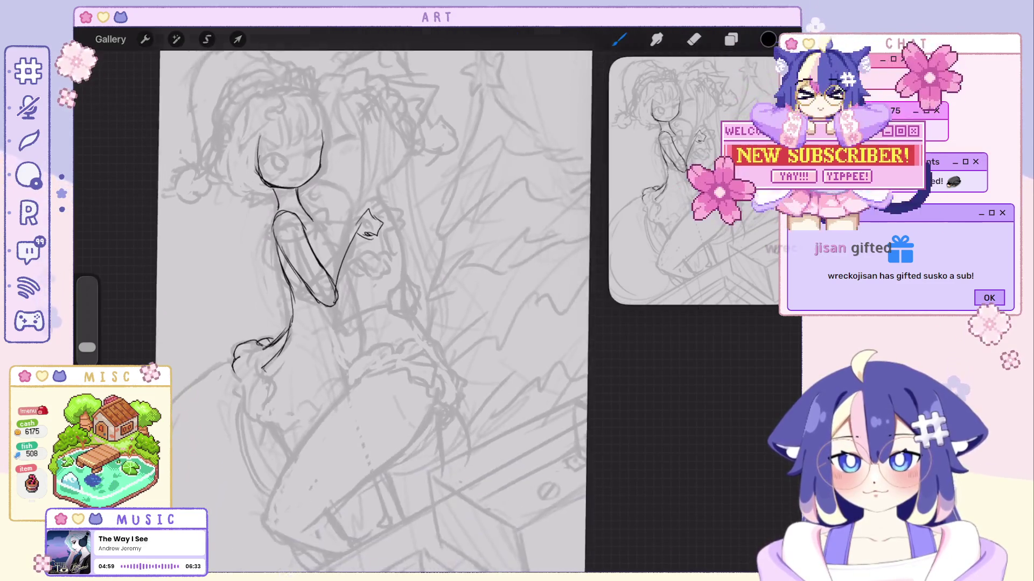
scroll(377, 312, up, 2)
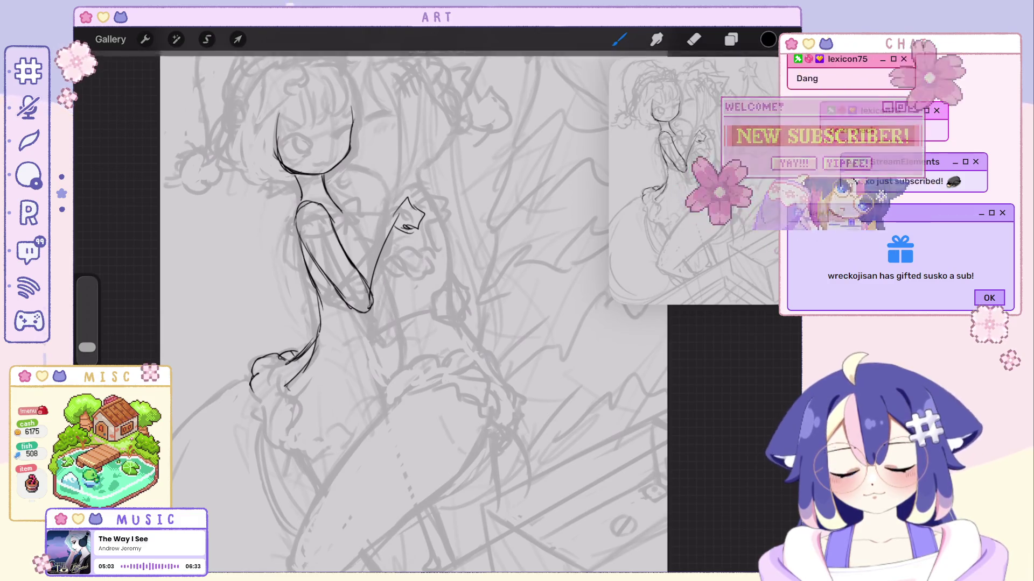
key(ctrl+z)
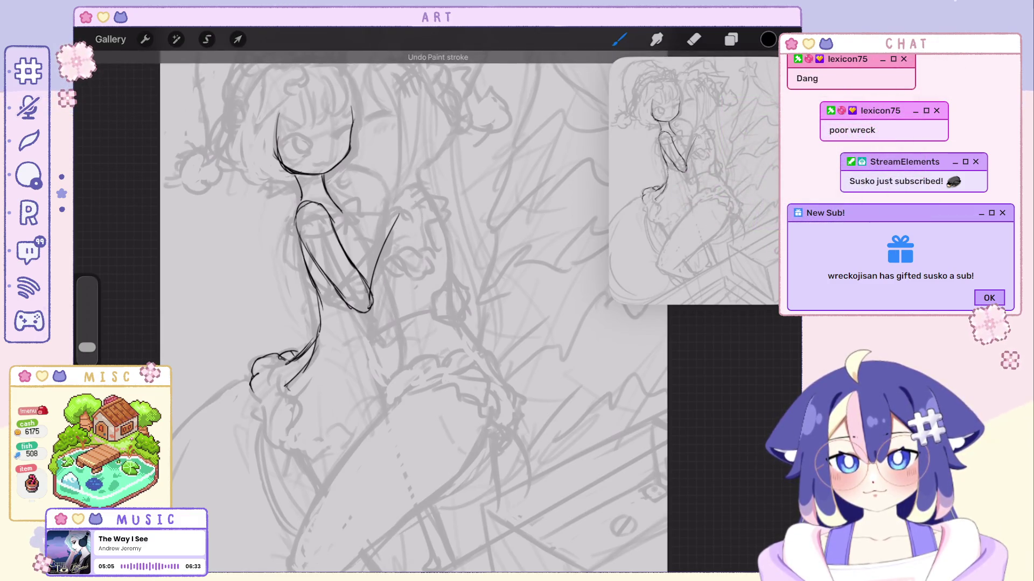
key(ctrl+z)
scroll(372, 313, down, 2)
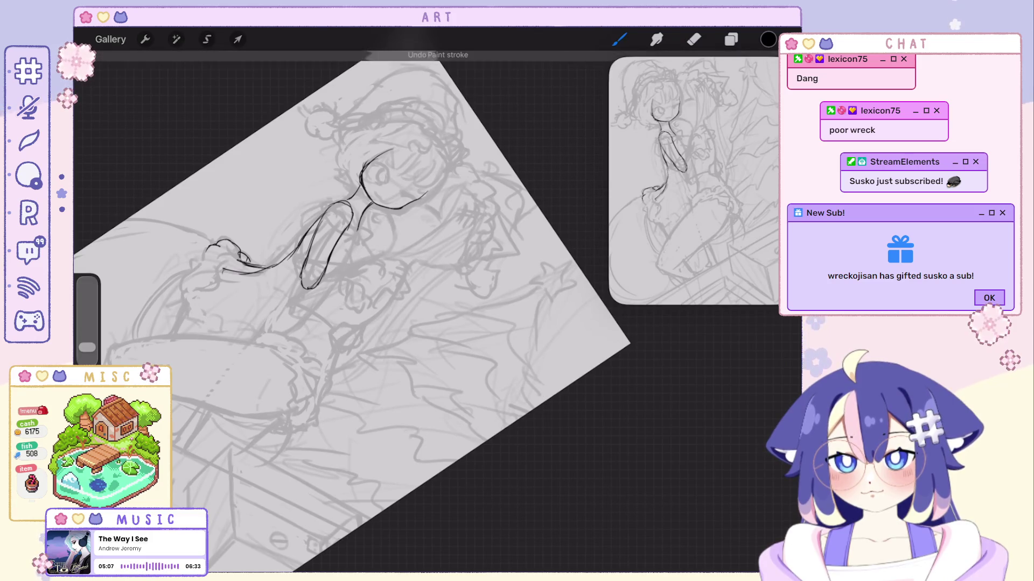
scroll(372, 313, up, 1)
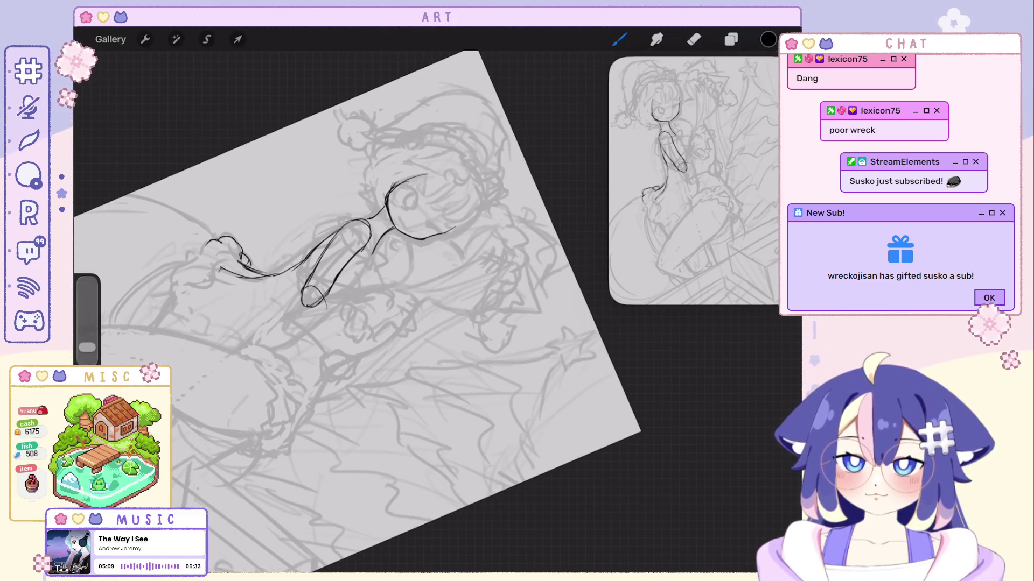
mouse_move(303, 307)
mouse_down()
mouse_move(322, 354)
mouse_move(326, 338)
mouse_up()
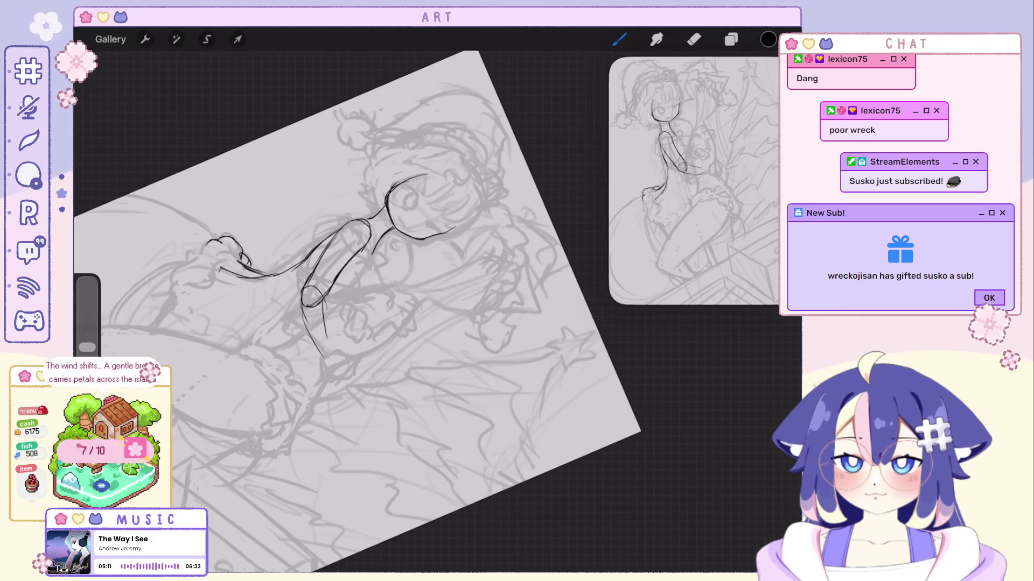
drag(323, 298, 339, 363)
scroll(355, 312, up, 2)
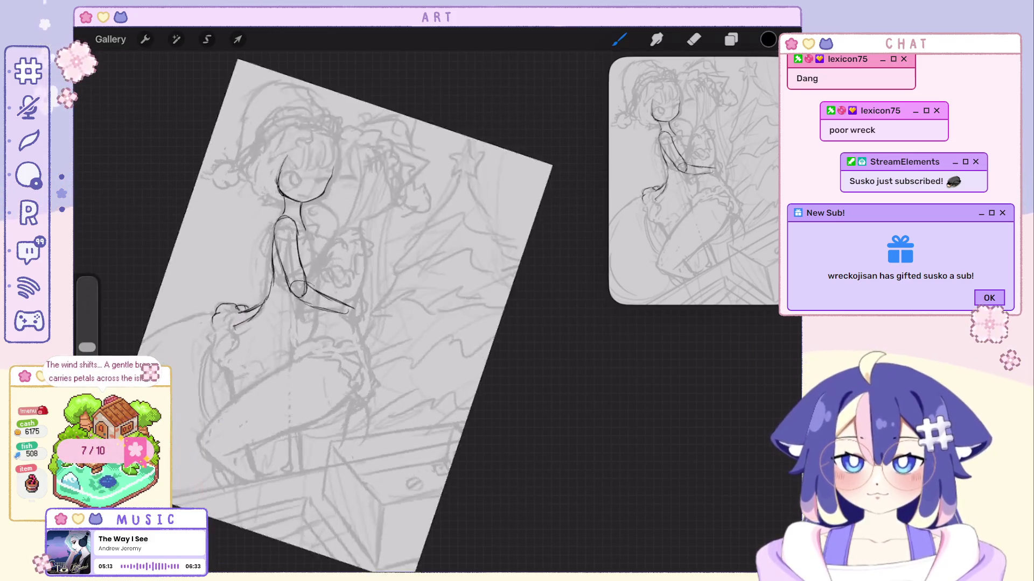
scroll(371, 302, up, 3)
key(ctrl+z)
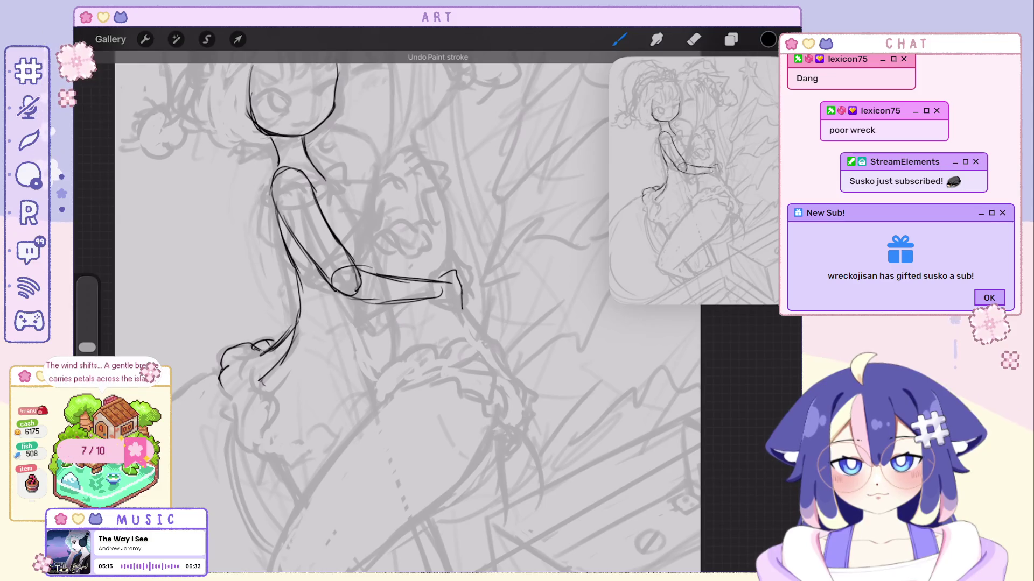
drag(443, 295, 461, 309)
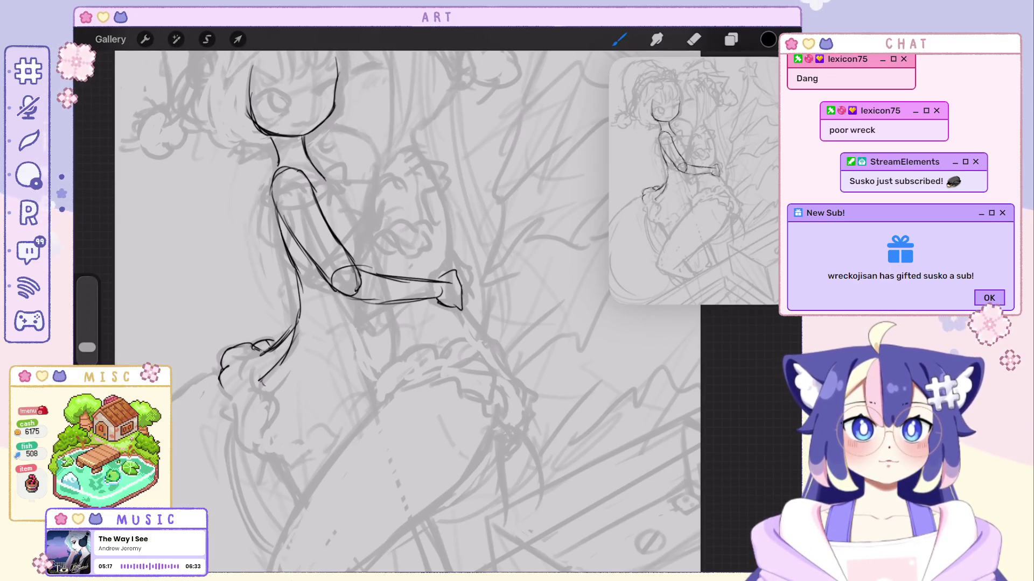
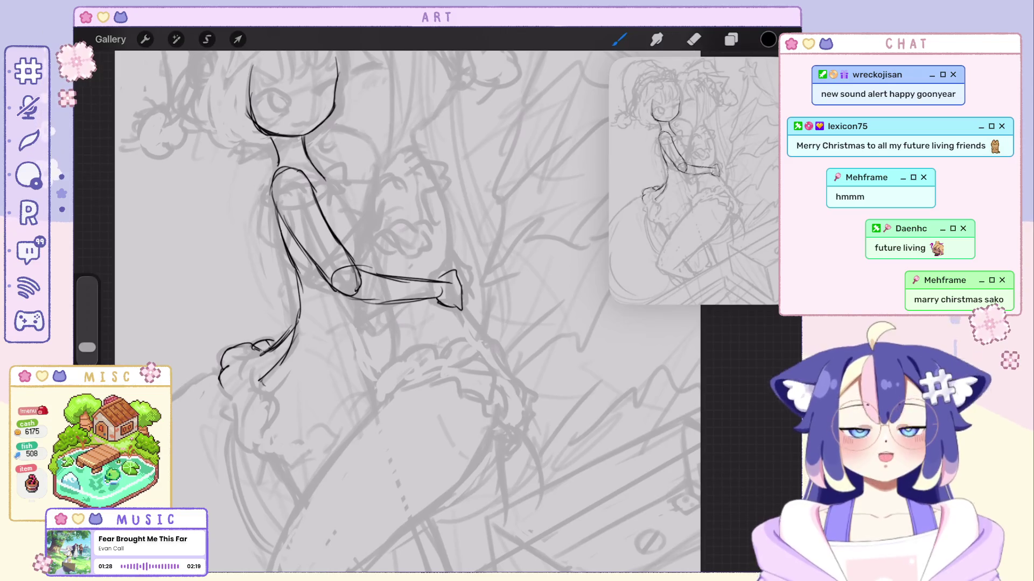
Inspect the first girl's line sketch and undo its most recent stroke.
scroll(354, 300, down, 3)
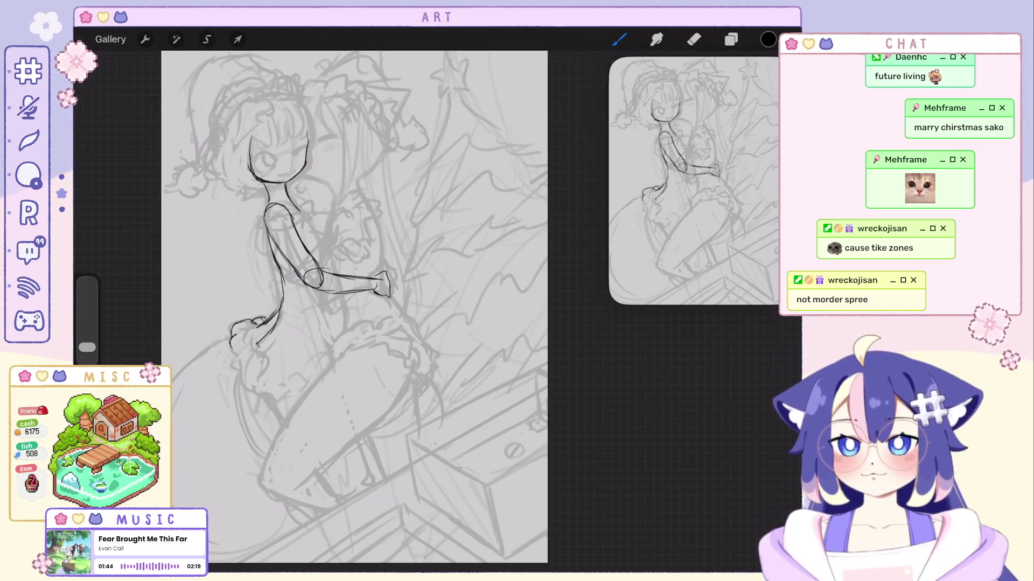
scroll(356, 307, up, 5)
scroll(355, 307, up, 1)
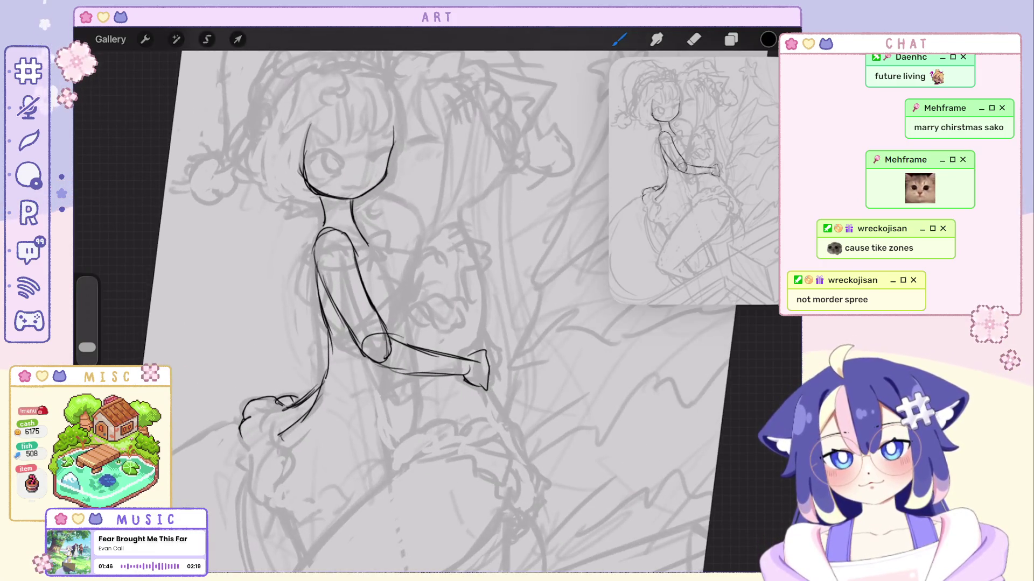
scroll(409, 312, up, 3)
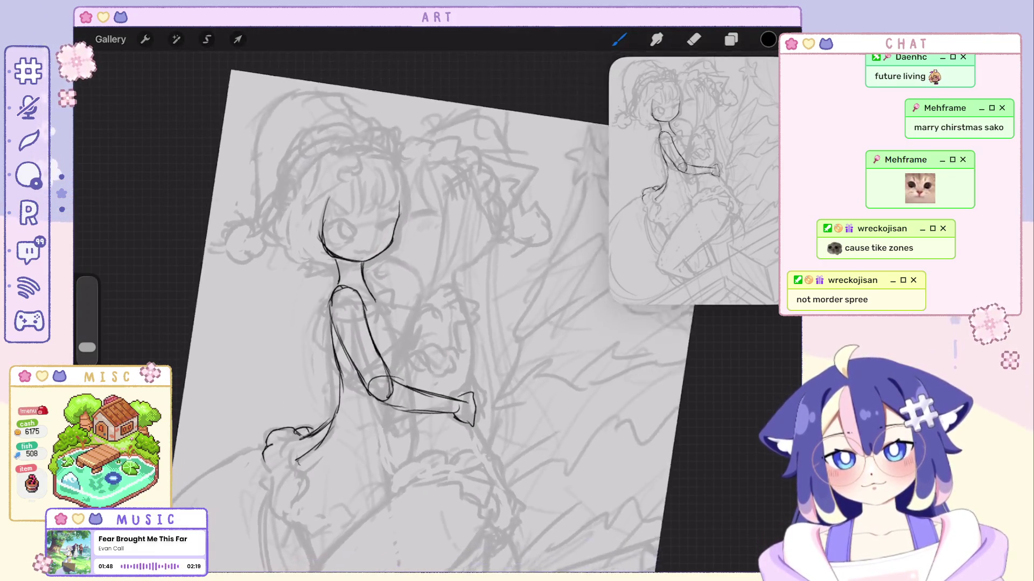
scroll(431, 312, down, 3)
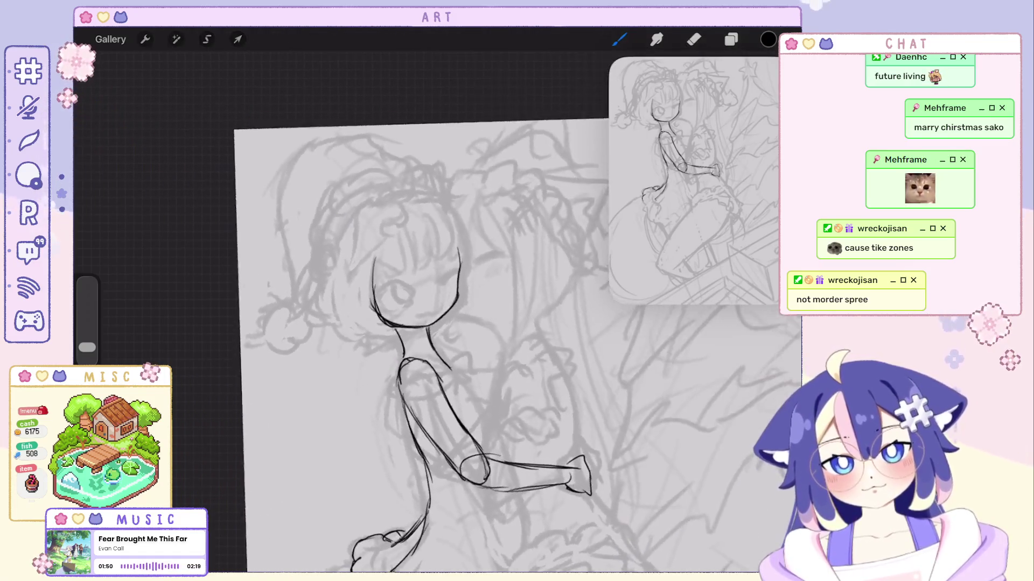
key(ctrl+z)
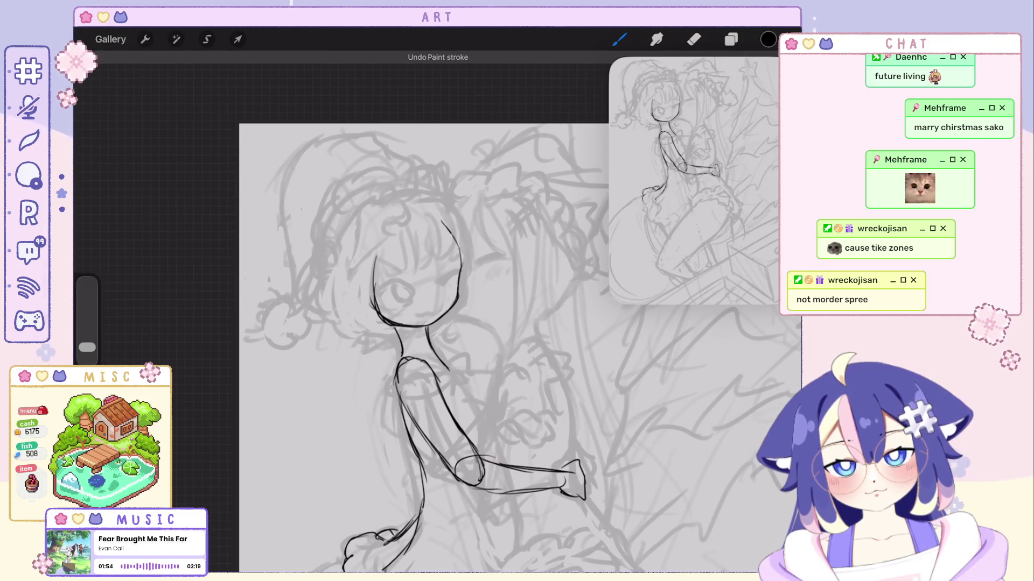
scroll(431, 312, up, 3)
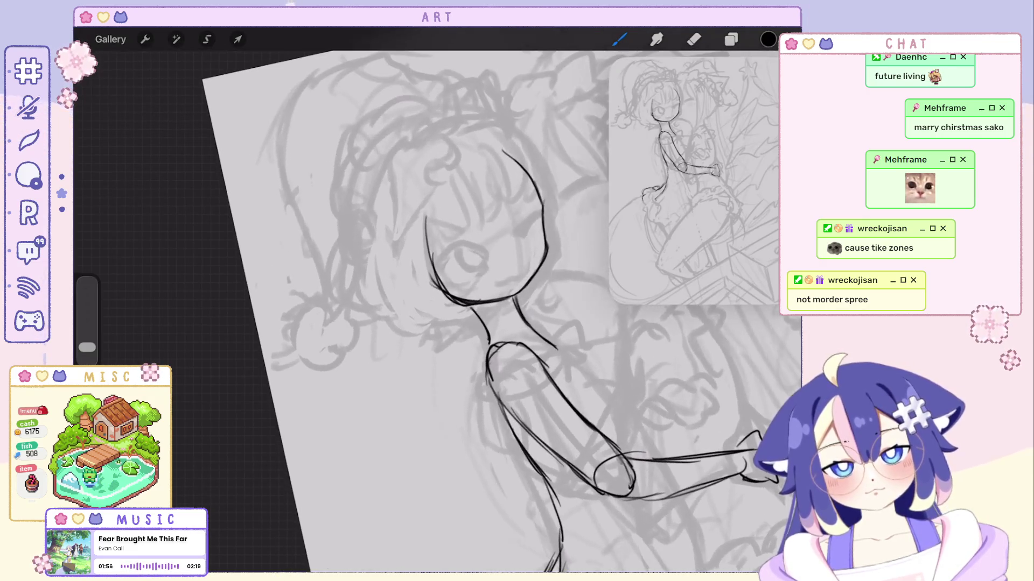
Redraw the larger outer outline around the first girl's face, trying several placements.
key(ctrl+z)
key(ctrl+shift+z)
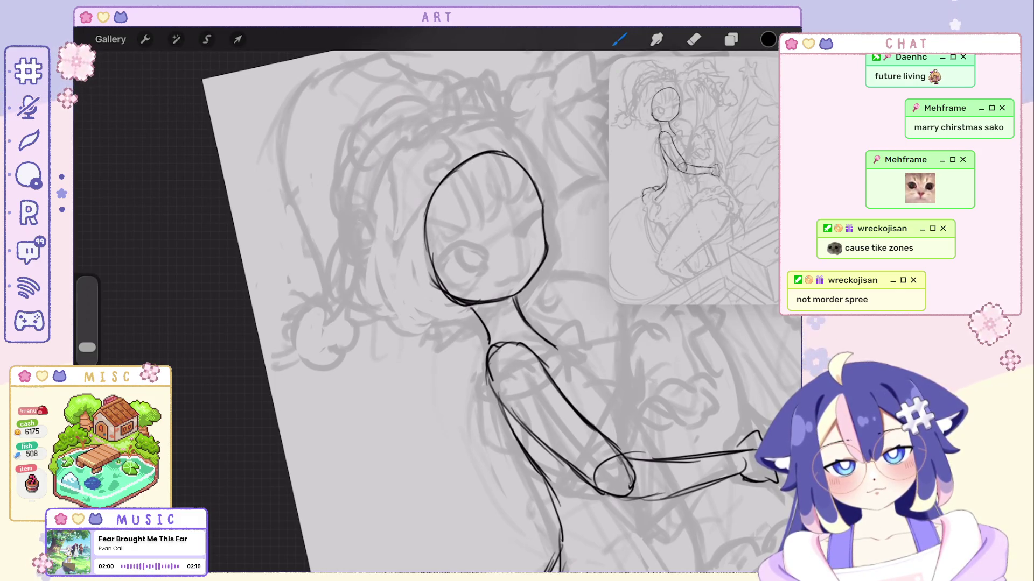
key(ctrl+z)
drag(455, 156, 436, 284)
key(ctrl+z)
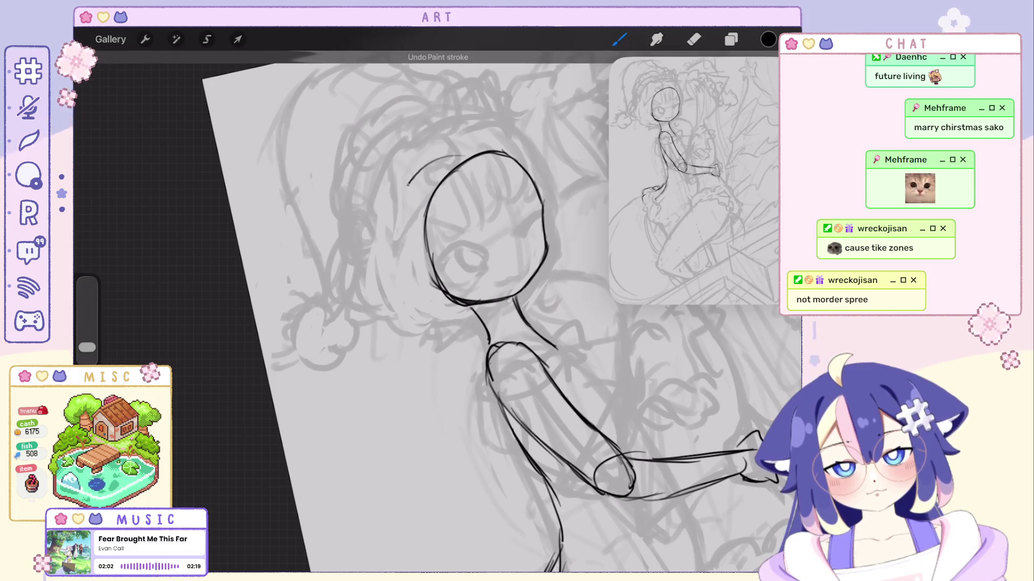
drag(455, 157, 436, 285)
scroll(431, 313, up, 2)
key(ctrl+z)
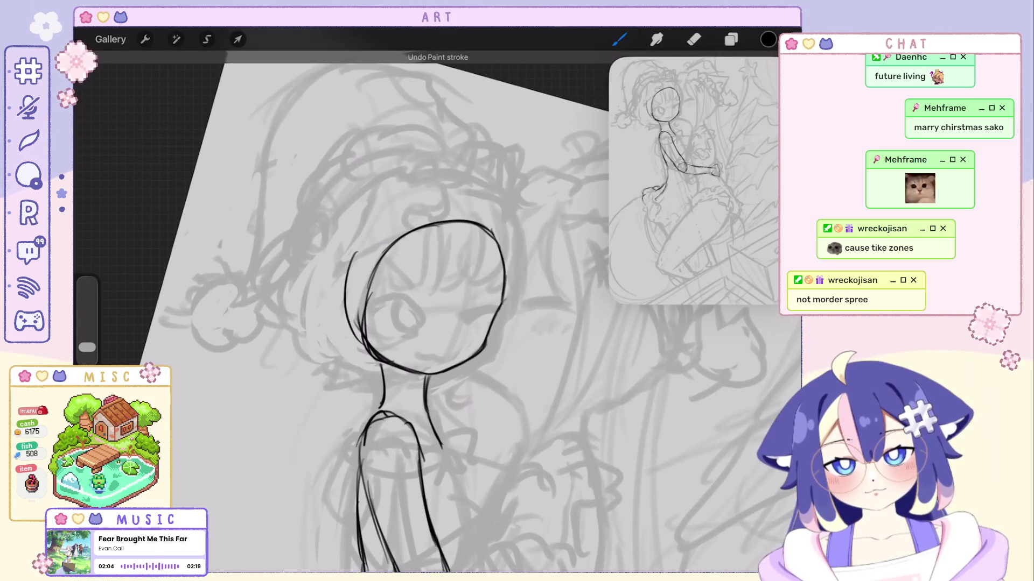
mouse_move(349, 267)
mouse_down()
mouse_move(416, 205)
mouse_move(492, 232)
mouse_up()
key(ctrl+z)
scroll(430, 312, up, 2)
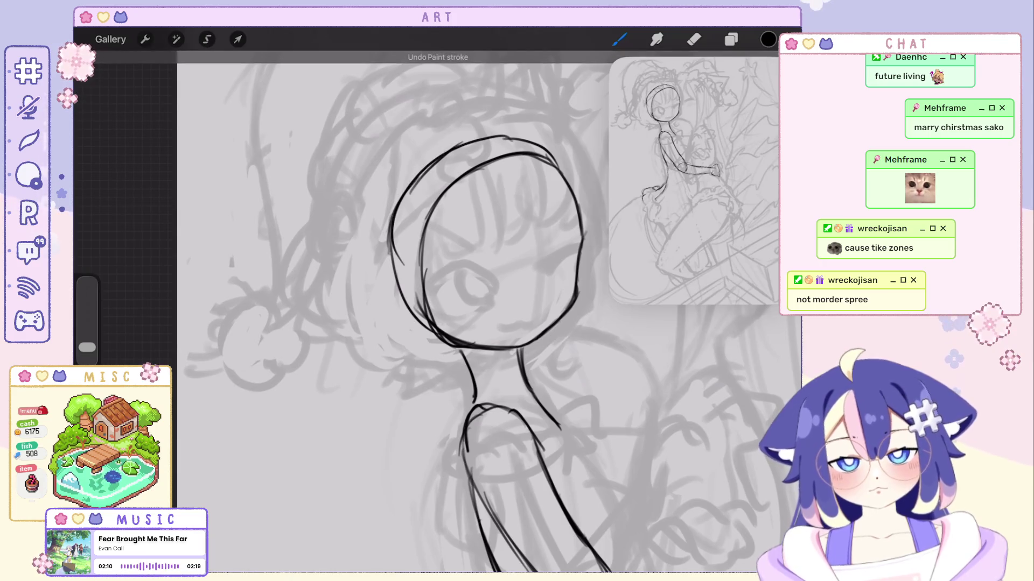
scroll(431, 312, down, 3)
scroll(430, 312, up, 3)
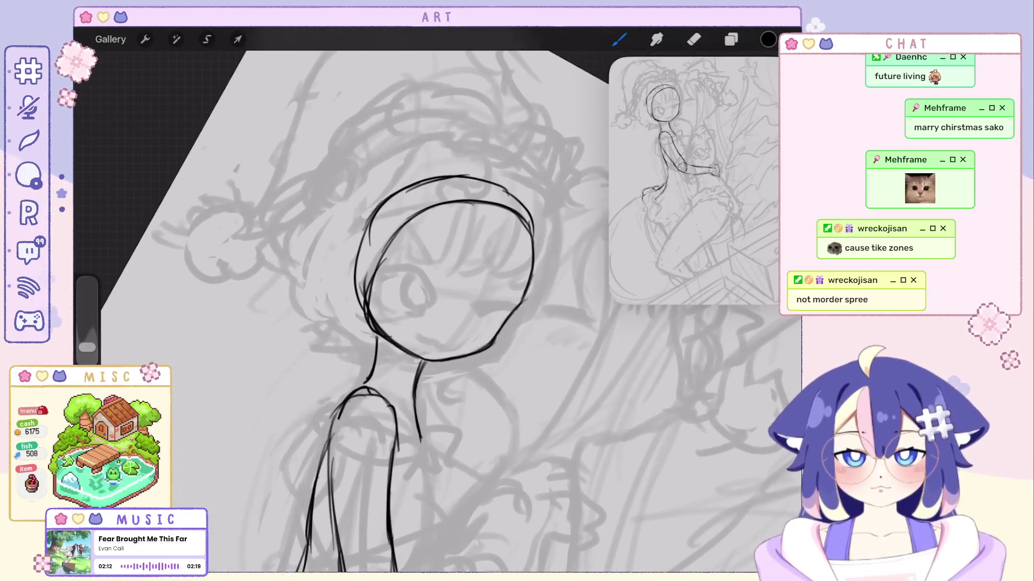
Add a vertical centre guide line inside the head.
drag(383, 271, 371, 330)
key(ctrl+z)
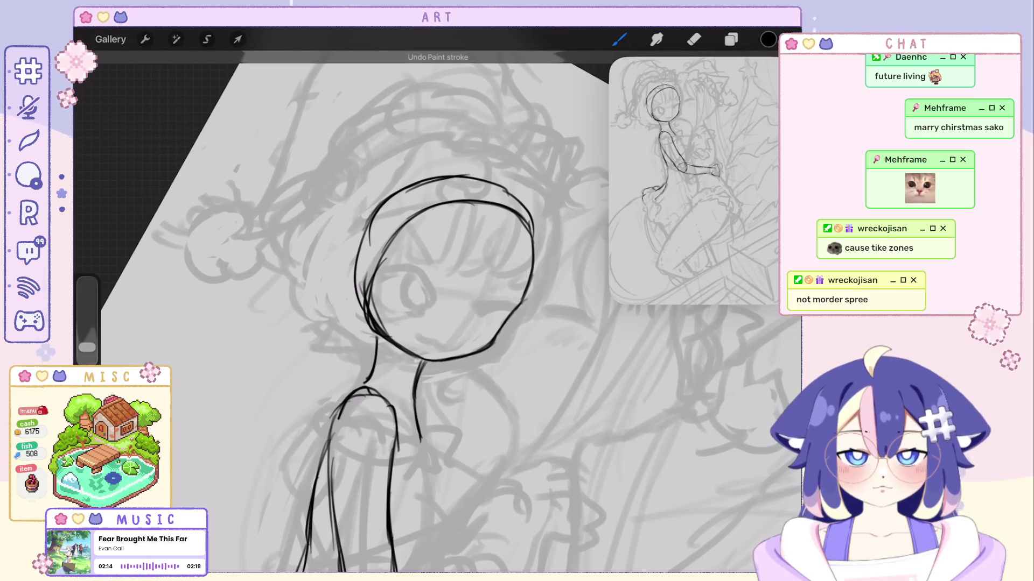
drag(451, 218, 473, 320)
scroll(430, 312, down, 2)
key(ctrl+z)
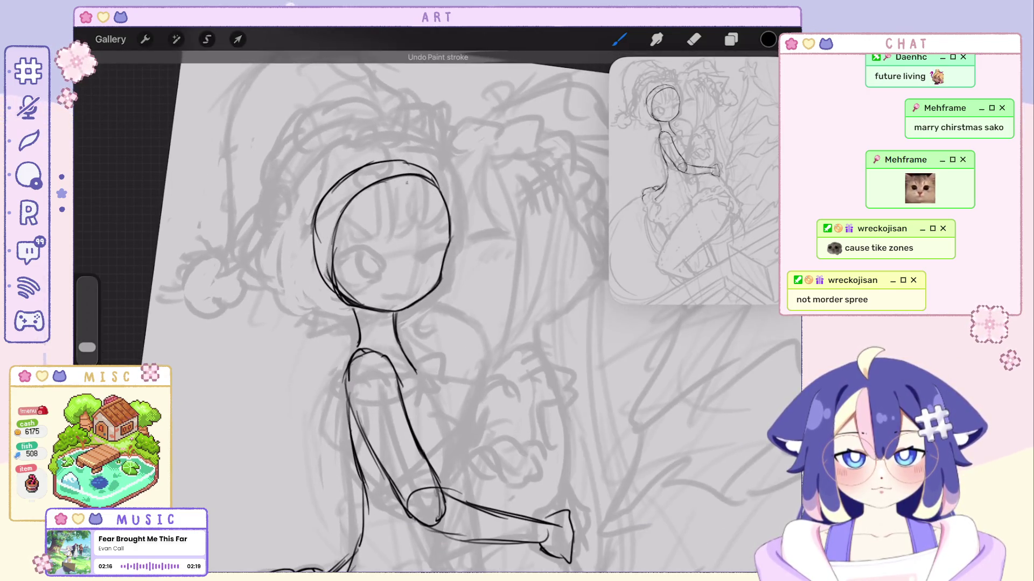
drag(410, 186, 398, 315)
scroll(377, 312, down, 2)
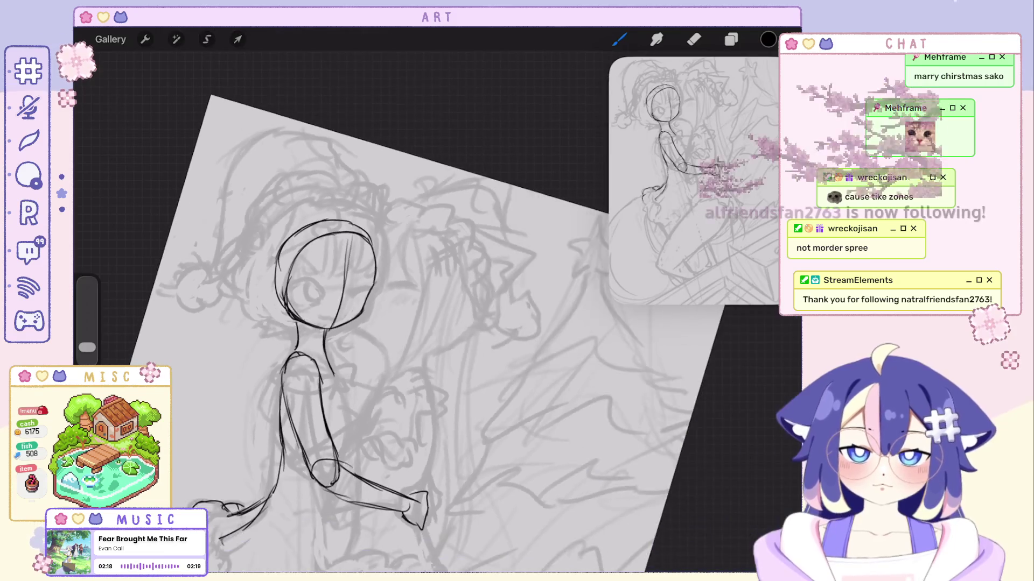
scroll(431, 313, up, 2)
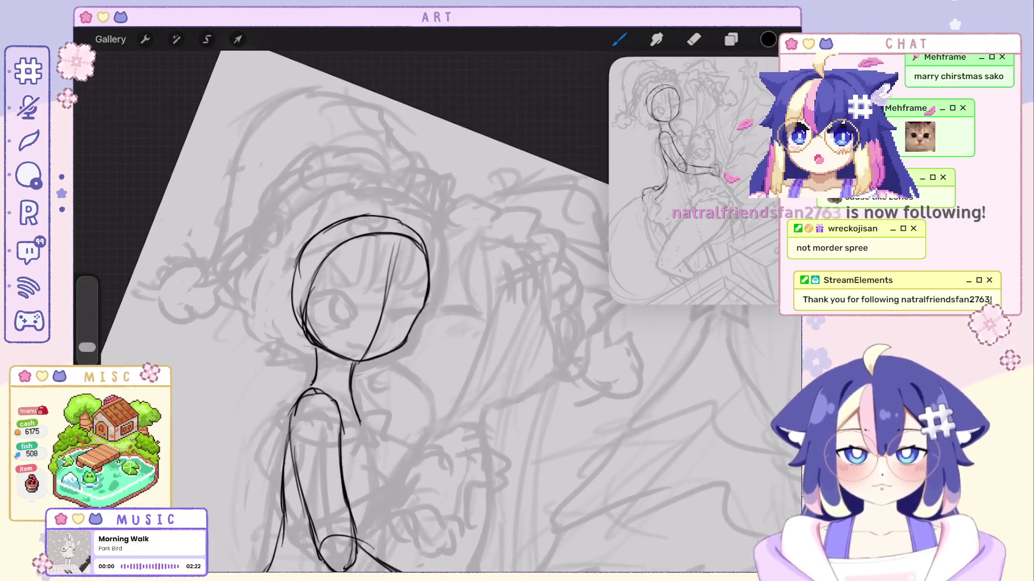
scroll(430, 313, up, 2)
scroll(431, 312, up, 1)
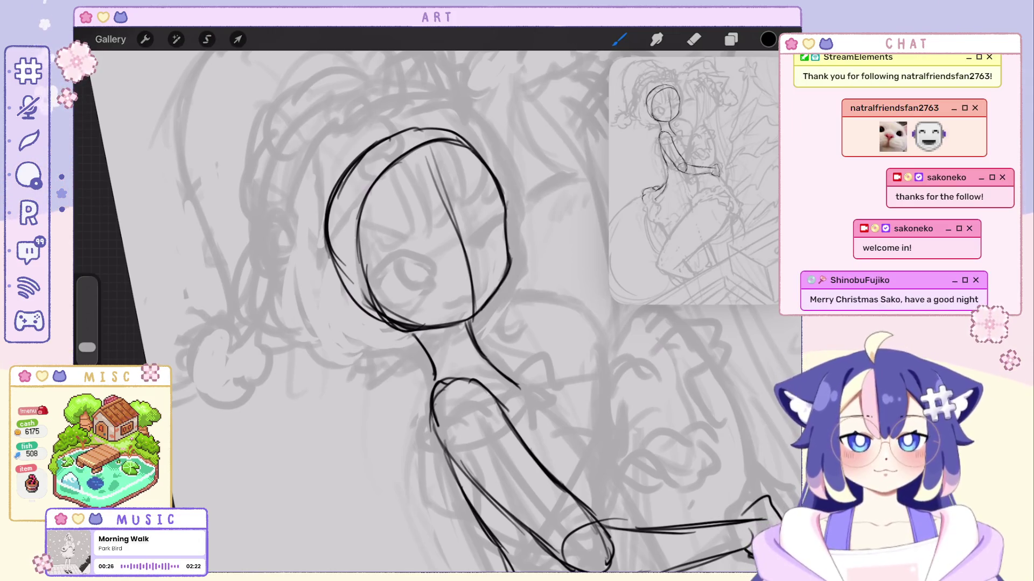
Clear small stray strokes near the first girl's jaw and head.
scroll(431, 301, right, 3)
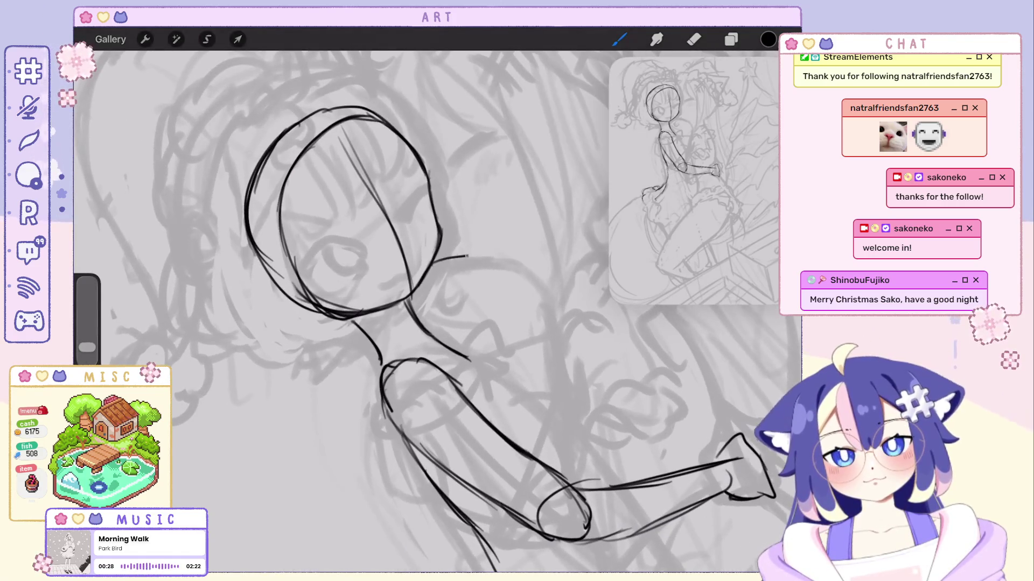
key(ctrl+z)
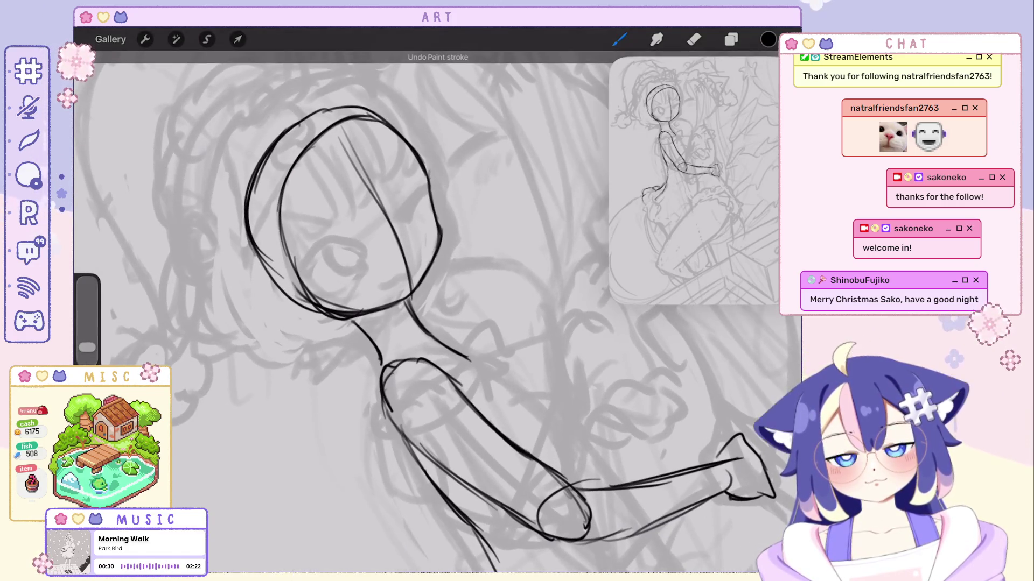
scroll(431, 312, up, 2)
key(ctrl+z)
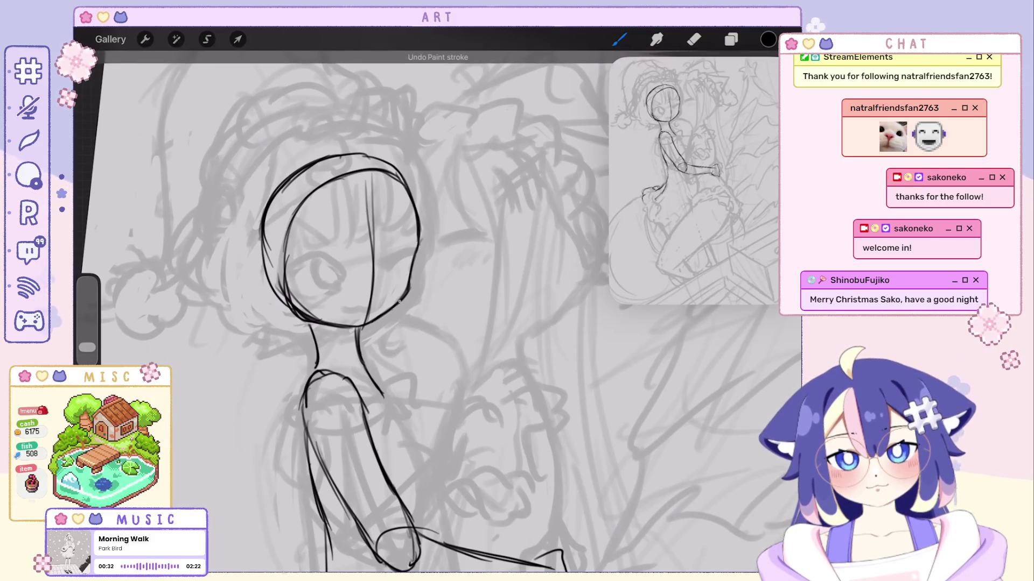
scroll(431, 312, up, 3)
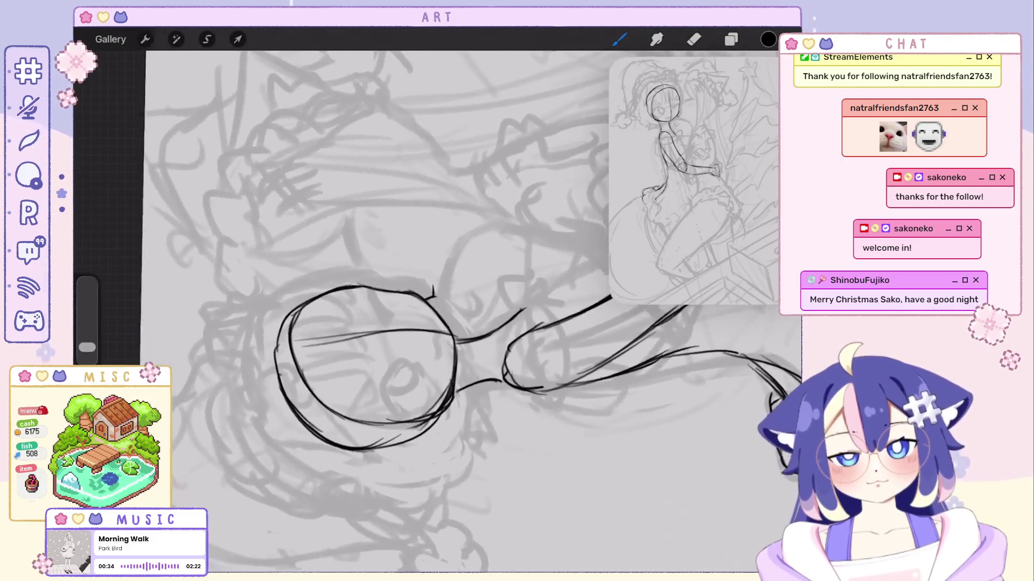
key(ctrl+z)
Draw a longer back-of-neck curve off the head outline, removing leftover stray strokes.
drag(433, 277, 467, 218)
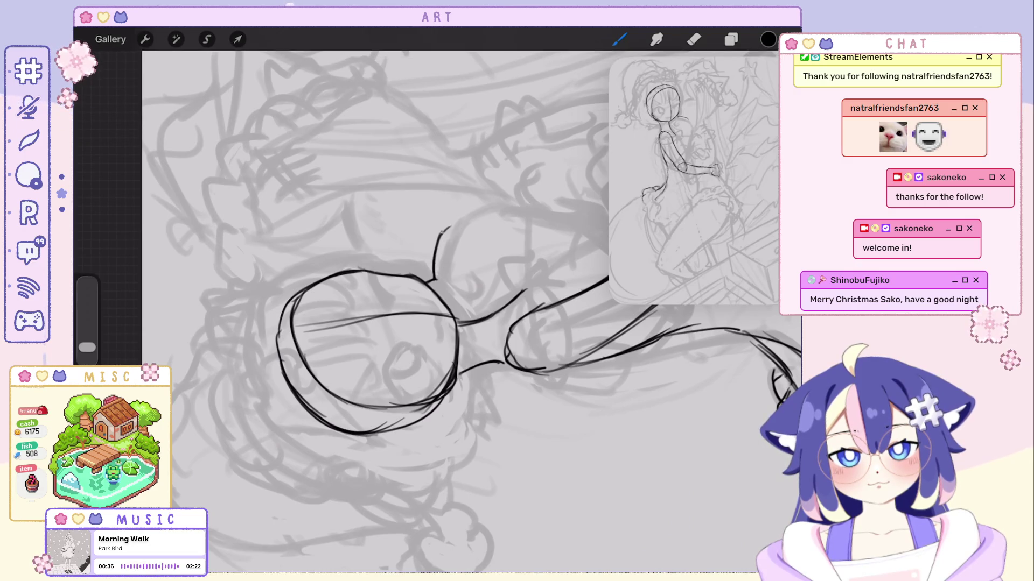
scroll(431, 312, down, 3)
scroll(377, 366, up, 2)
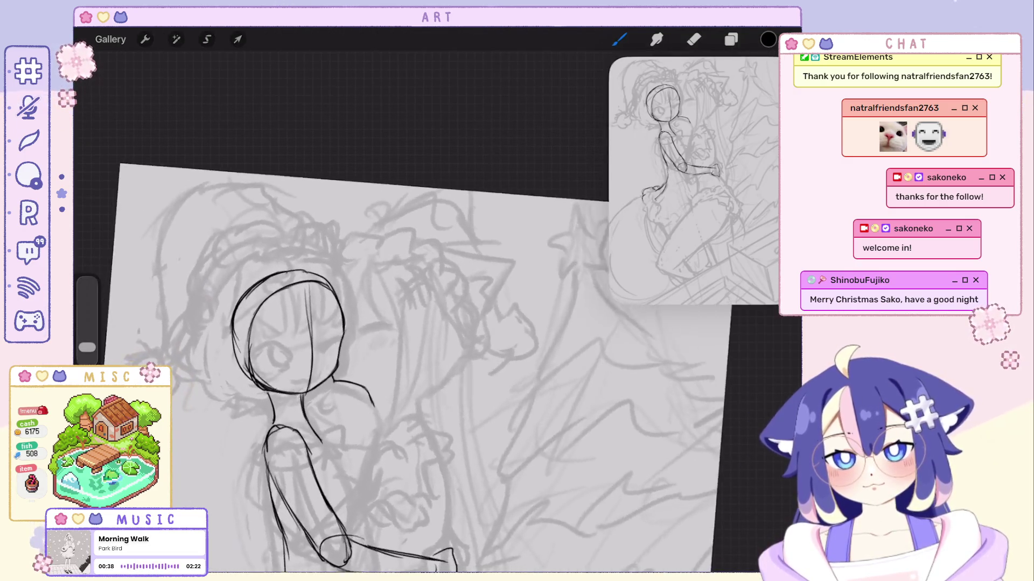
key(ctrl+z)
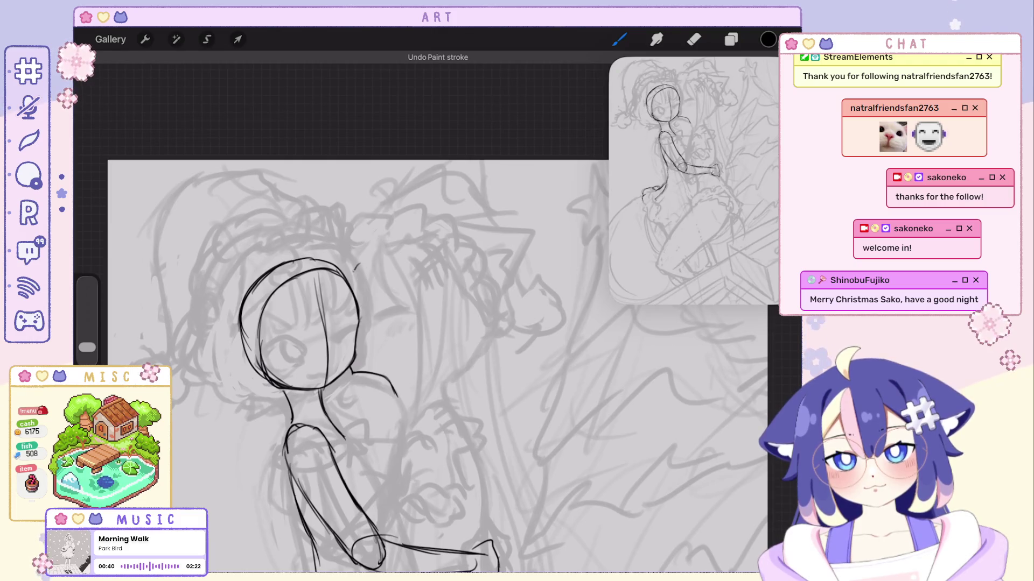
scroll(377, 323, up, 2)
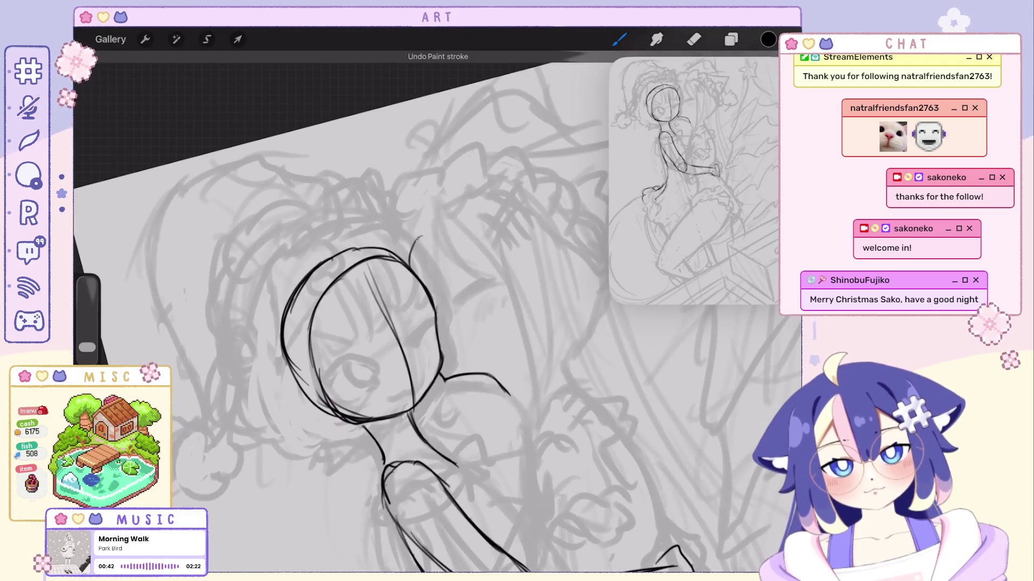
scroll(431, 312, up, 2)
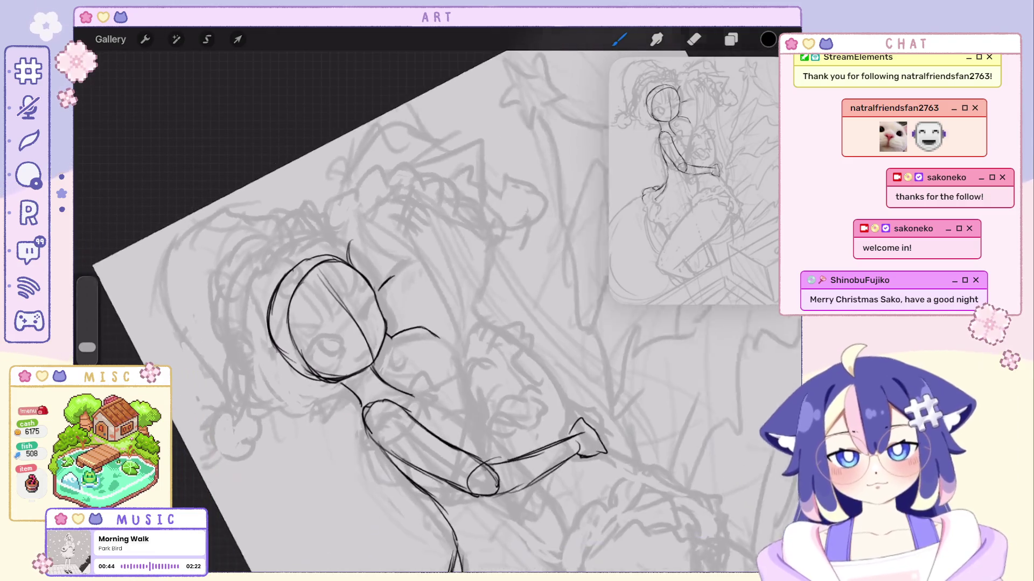
key(ctrl+z)
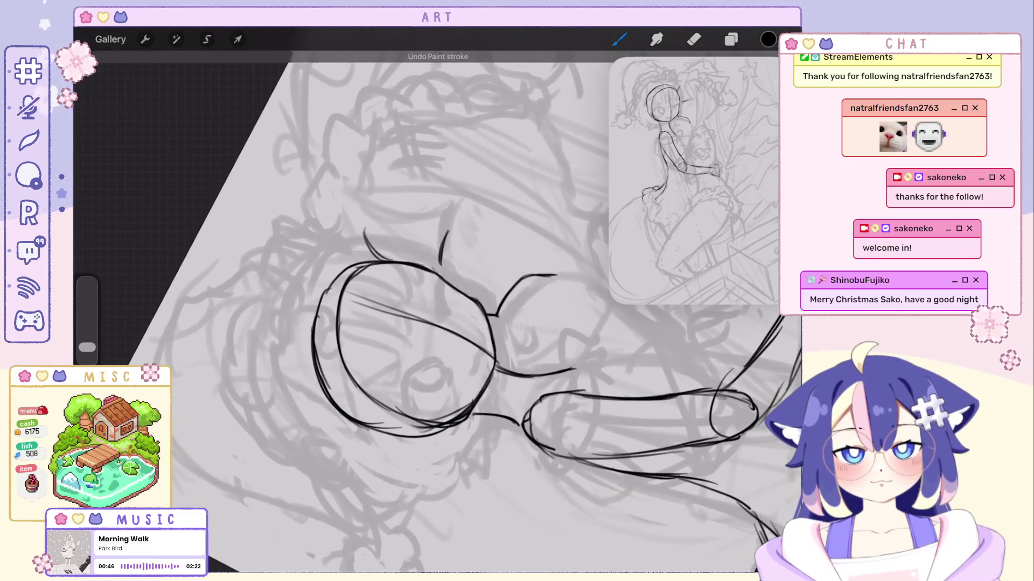
scroll(430, 312, down, 2)
scroll(430, 312, down, 2)
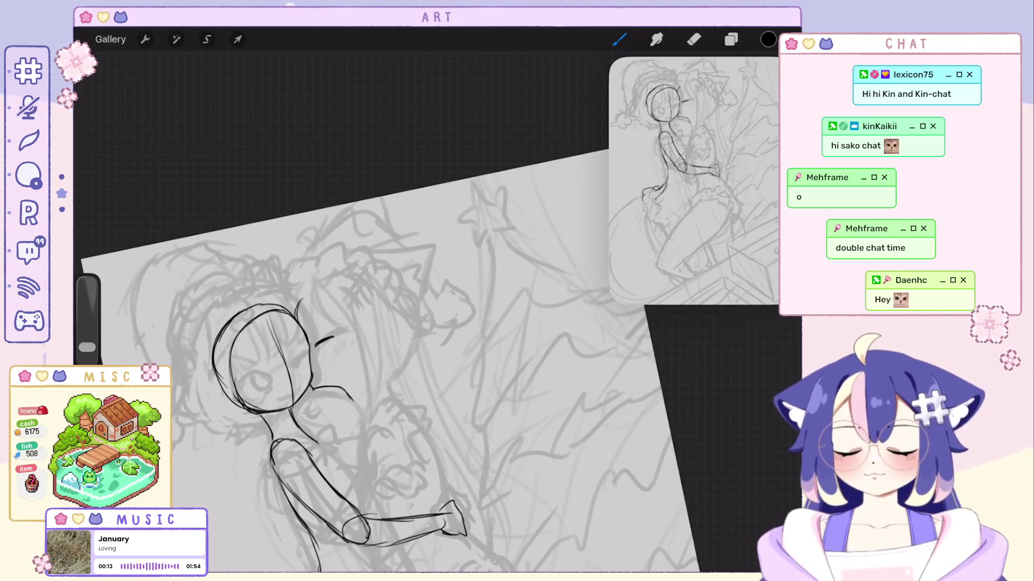
Remove stray strokes and redraw the clasped hand at the front girl's chest.
mouse_move(261, 366)
mouse_down()
mouse_move(242, 289)
mouse_move(288, 219)
mouse_move(323, 220)
mouse_up()
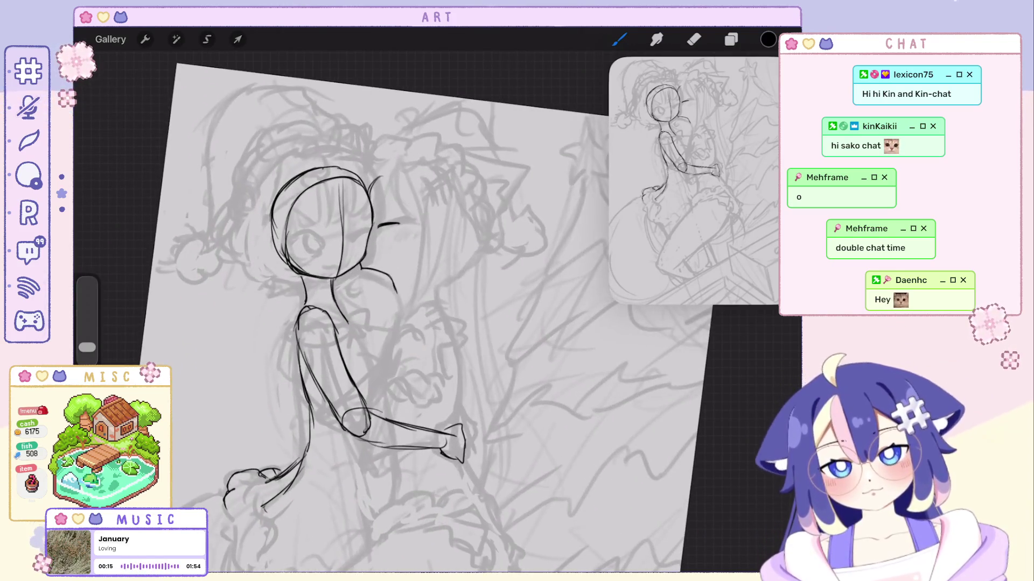
key(ctrl+z)
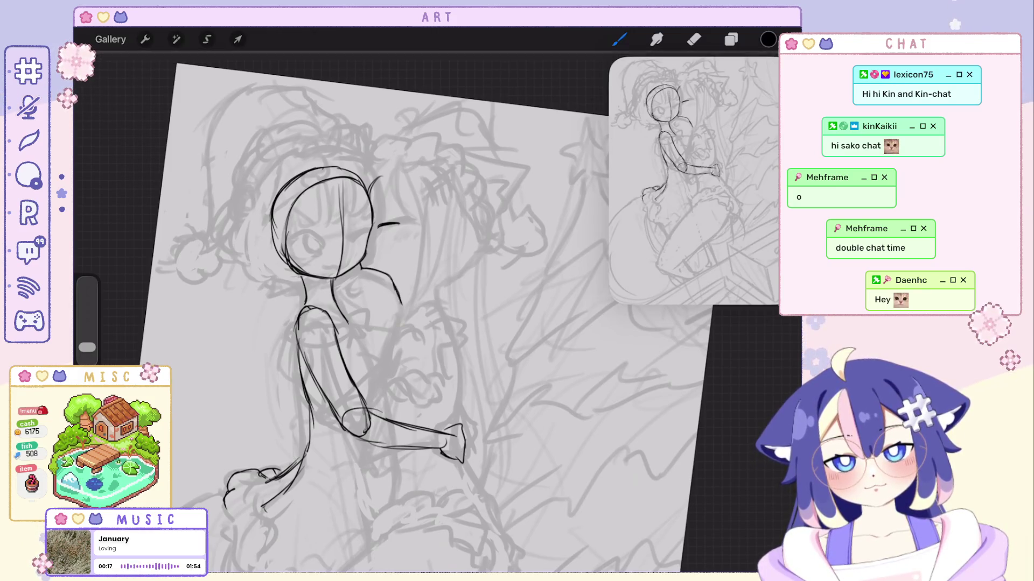
key(ctrl+z)
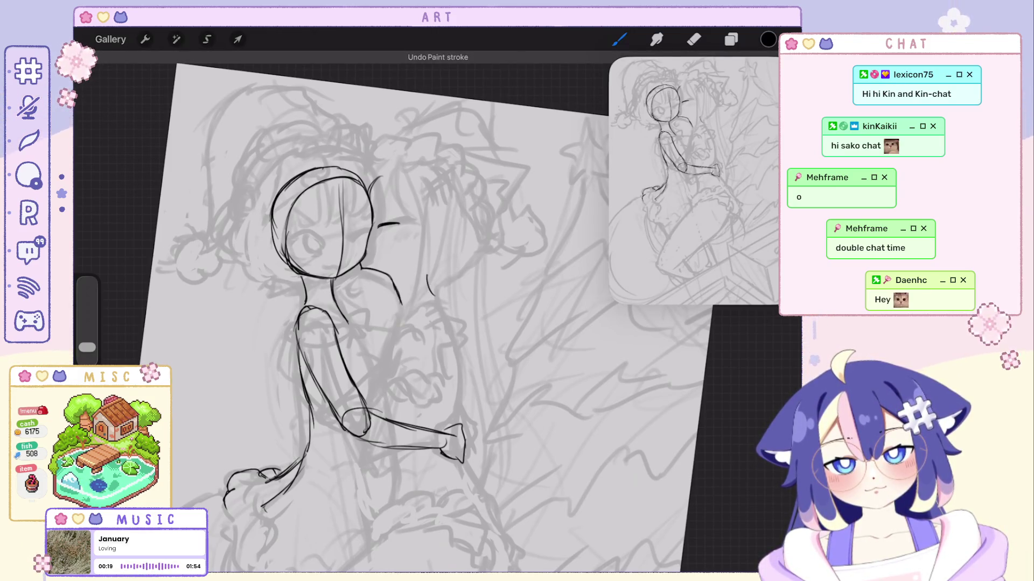
key(ctrl+z)
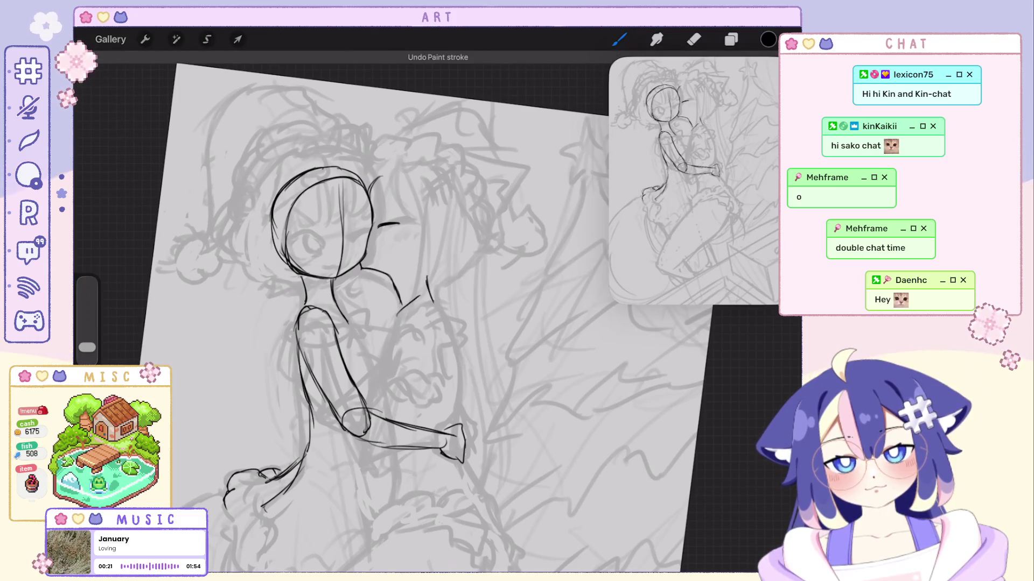
drag(377, 323, 355, 307)
mouse_move(298, 210)
mouse_down()
mouse_move(289, 185)
mouse_move(265, 231)
mouse_move(294, 199)
mouse_up()
key(ctrl+z)
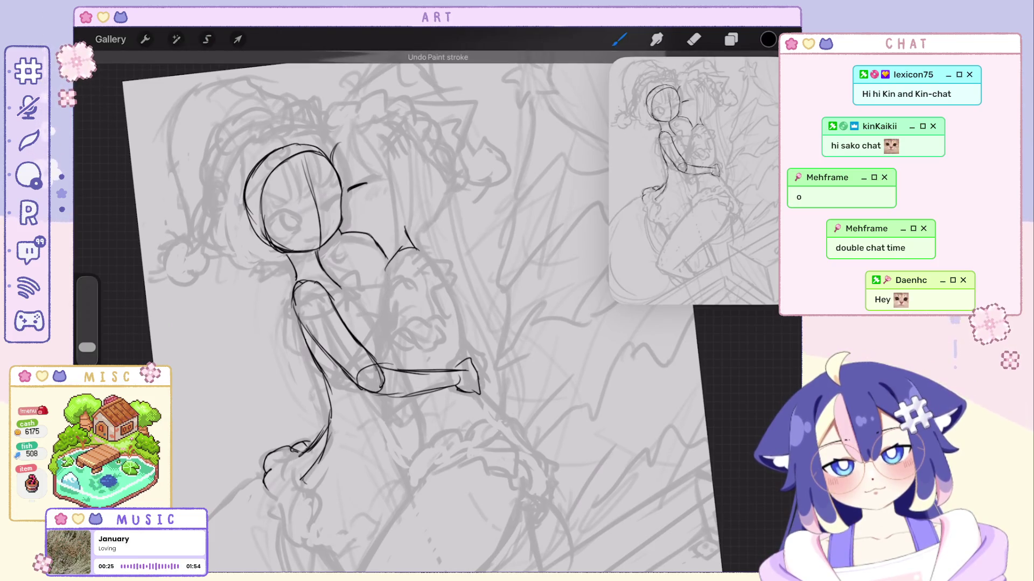
key(ctrl+z)
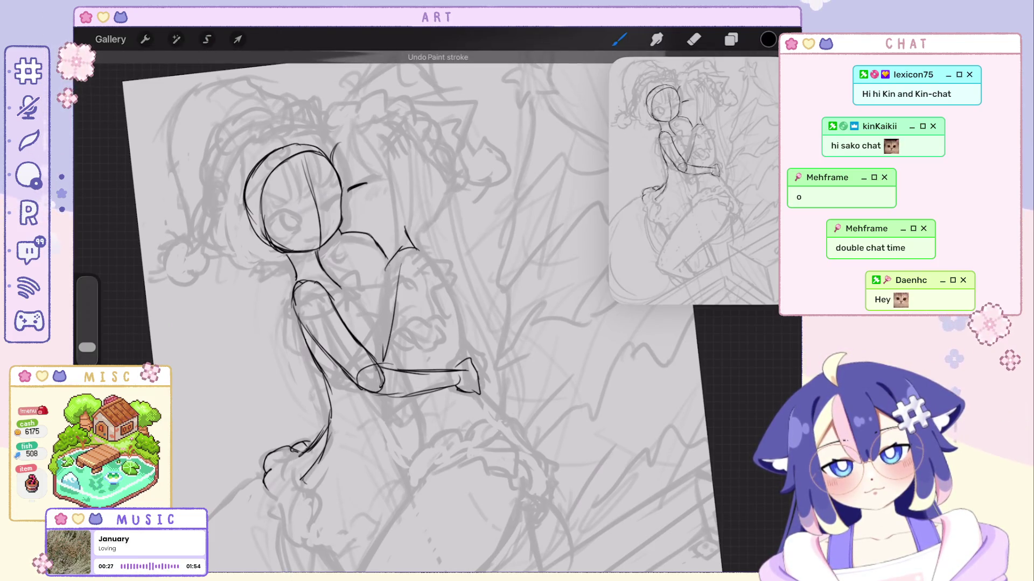
drag(329, 285, 349, 308)
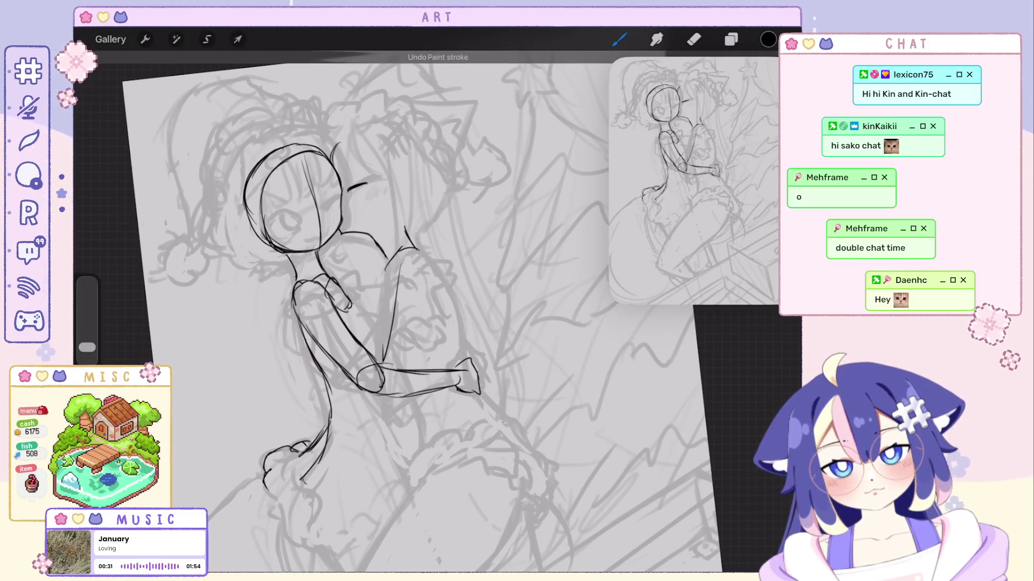
Zoom out and clear unwanted strokes along the arm.
mouse_move(291, 199)
mouse_down()
mouse_move(288, 186)
mouse_move(296, 253)
mouse_move(226, 167)
mouse_up()
key(ctrl+z)
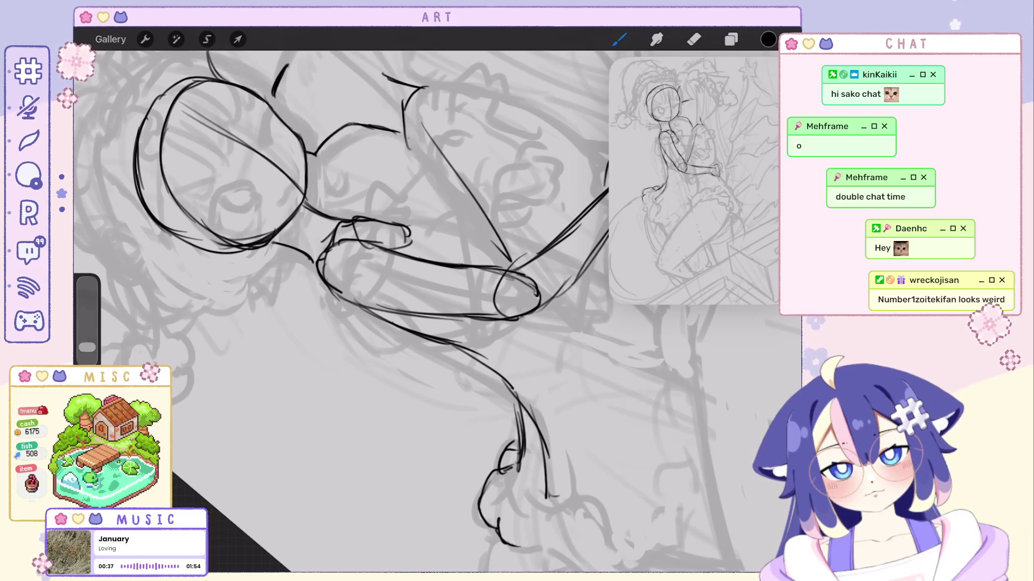
drag(323, 242, 269, 280)
drag(223, 224, 243, 207)
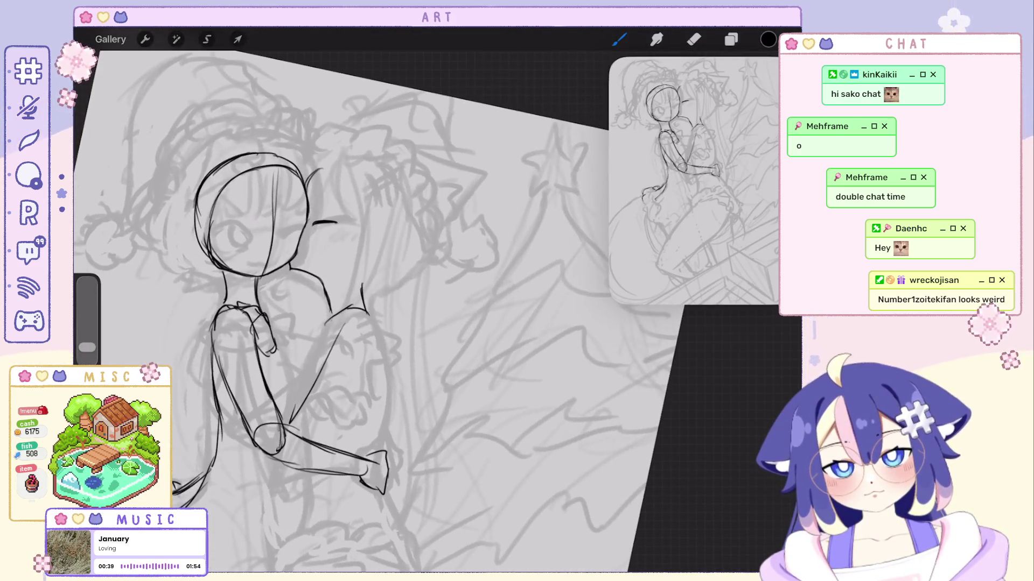
key(ctrl+z)
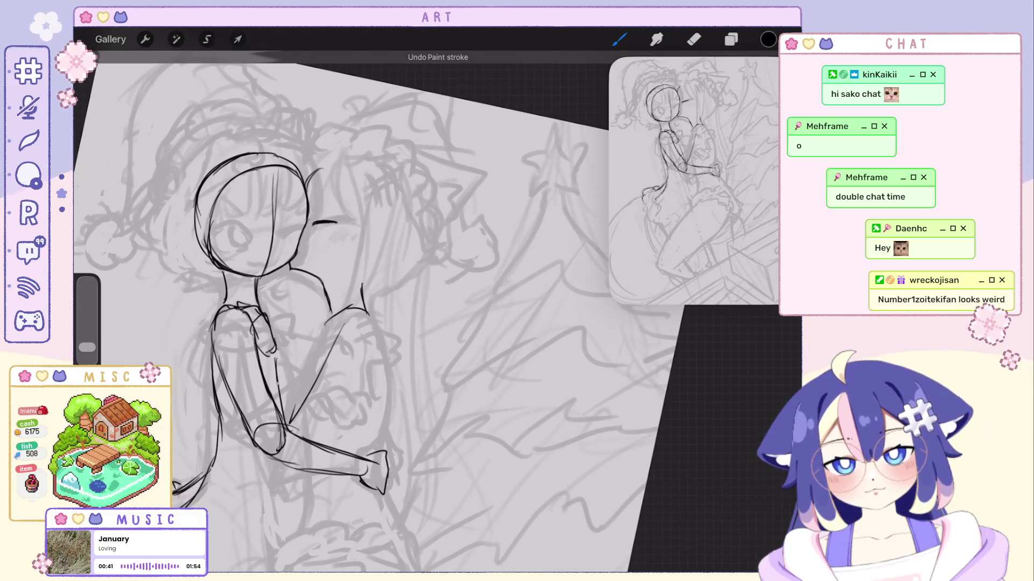
key(ctrl+z)
key(ctrl+z)
drag(251, 215, 259, 258)
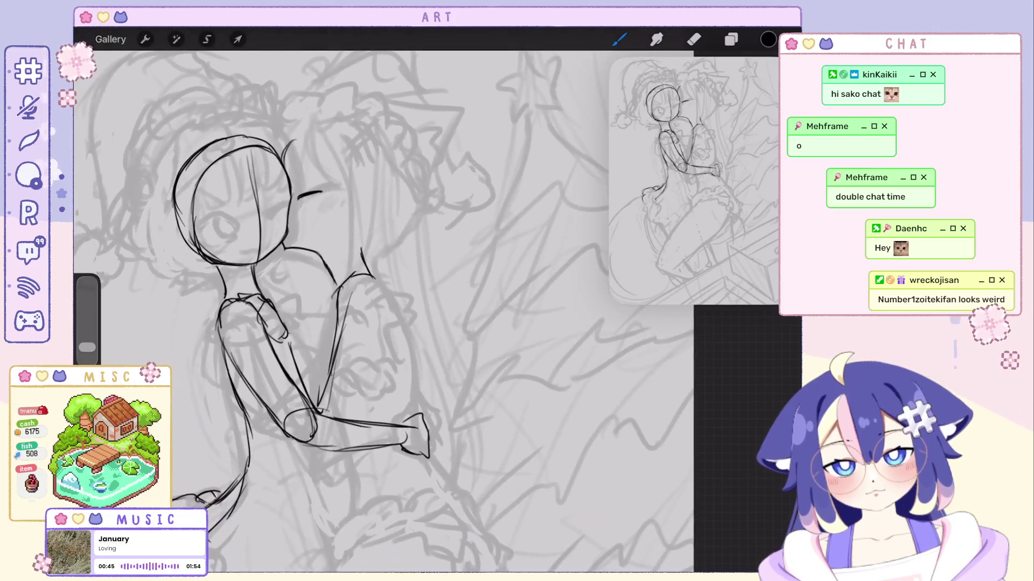
key(ctrl+z)
key(ctrl+z)
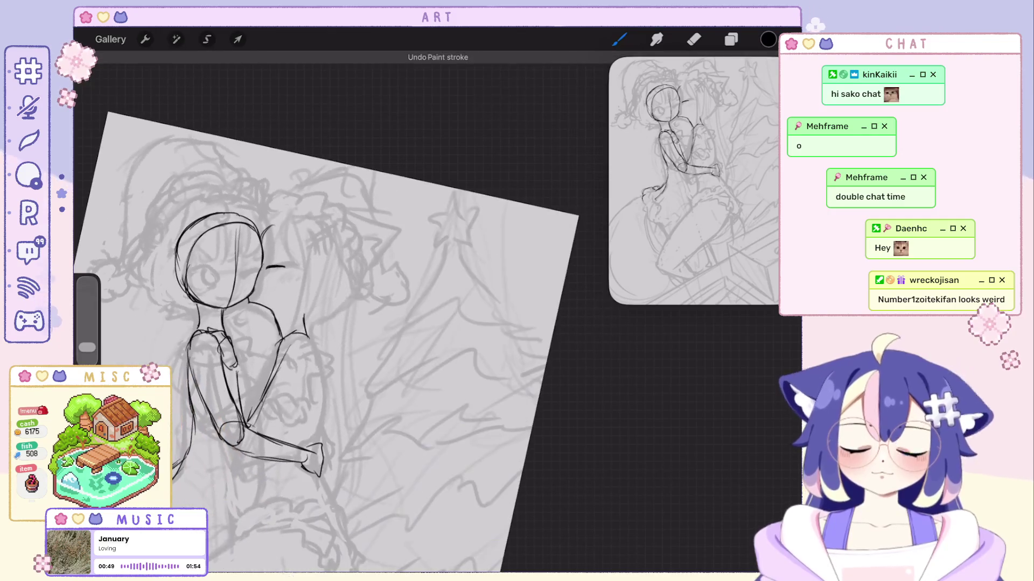
Undo stray strokes around the figure, including one to its right.
scroll(377, 312, up, 3)
scroll(377, 312, down, 5)
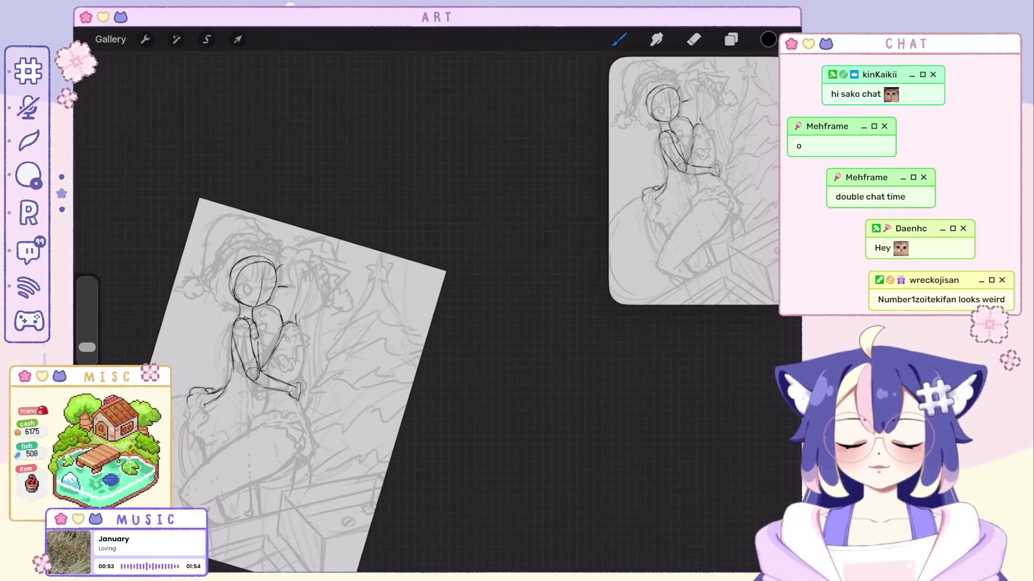
scroll(301, 334, up, 2)
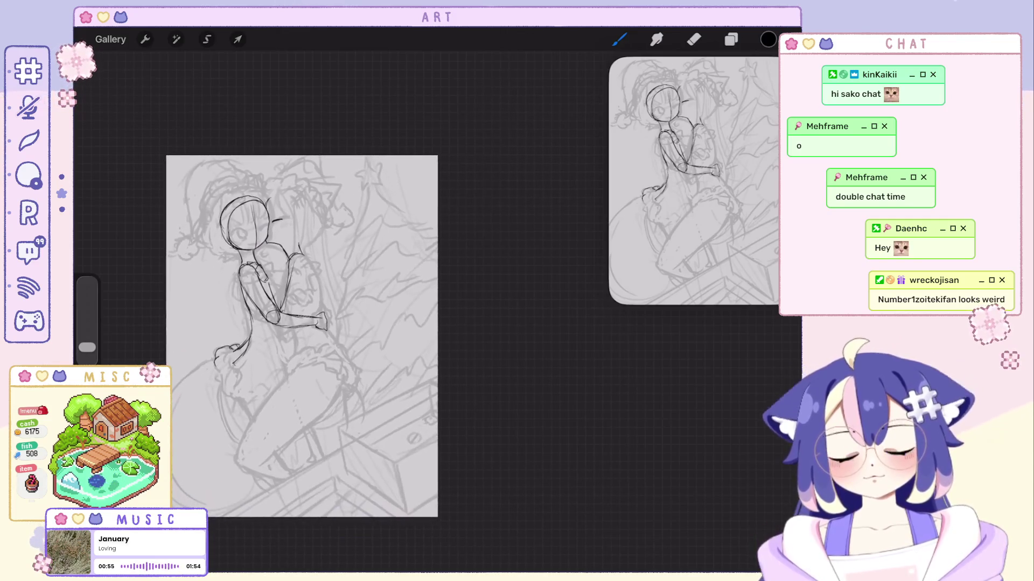
scroll(320, 345, up, 2)
key(ctrl+z)
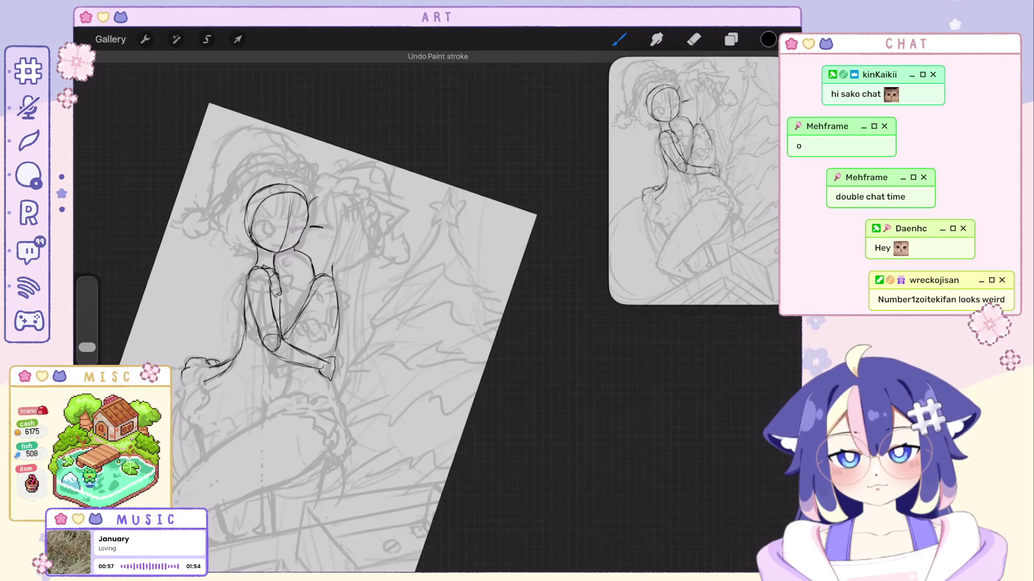
key(ctrl+z)
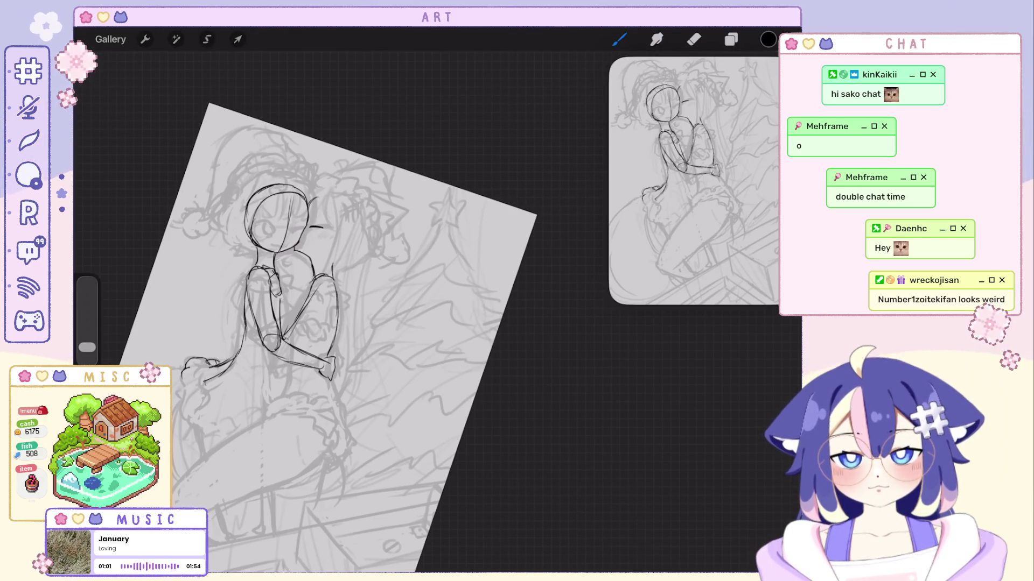
scroll(377, 296, up, 3)
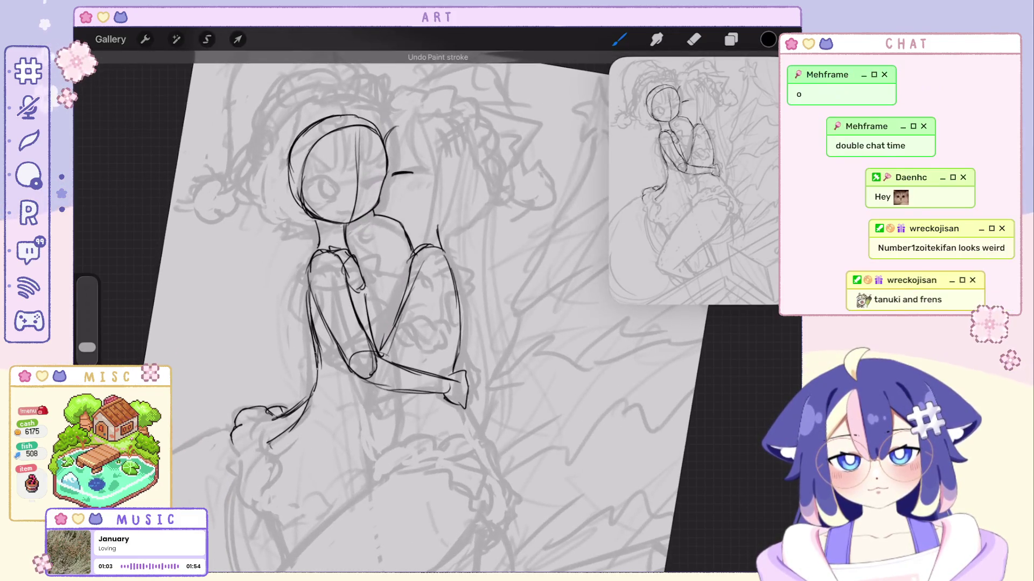
scroll(377, 296, down, 3)
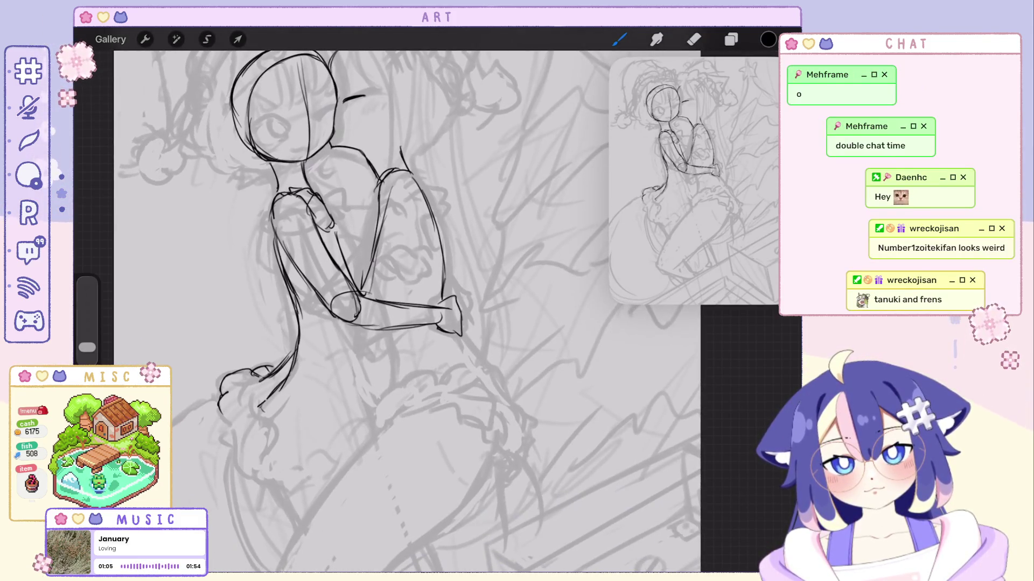
scroll(376, 312, down, 3)
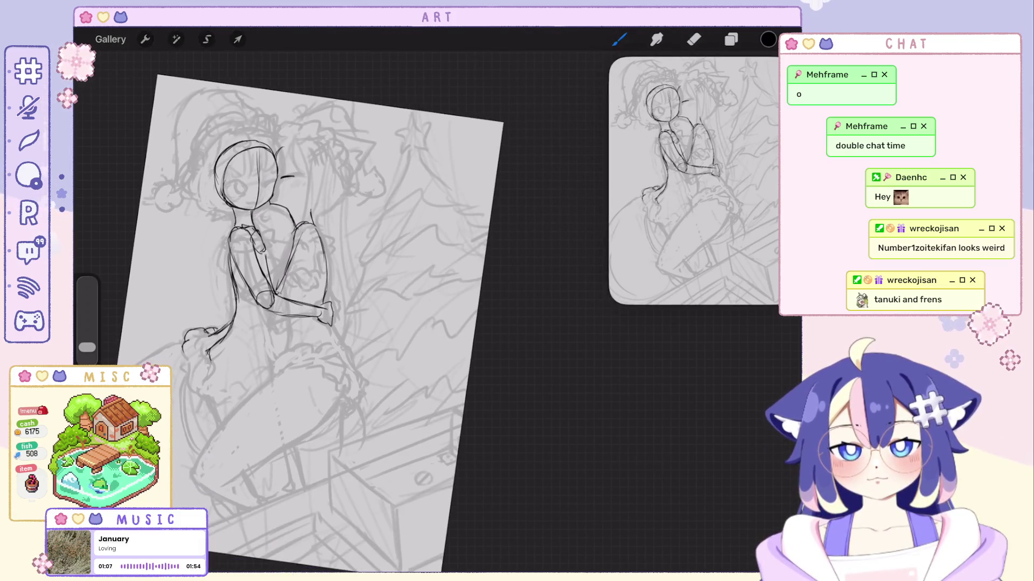
scroll(323, 312, up, 3)
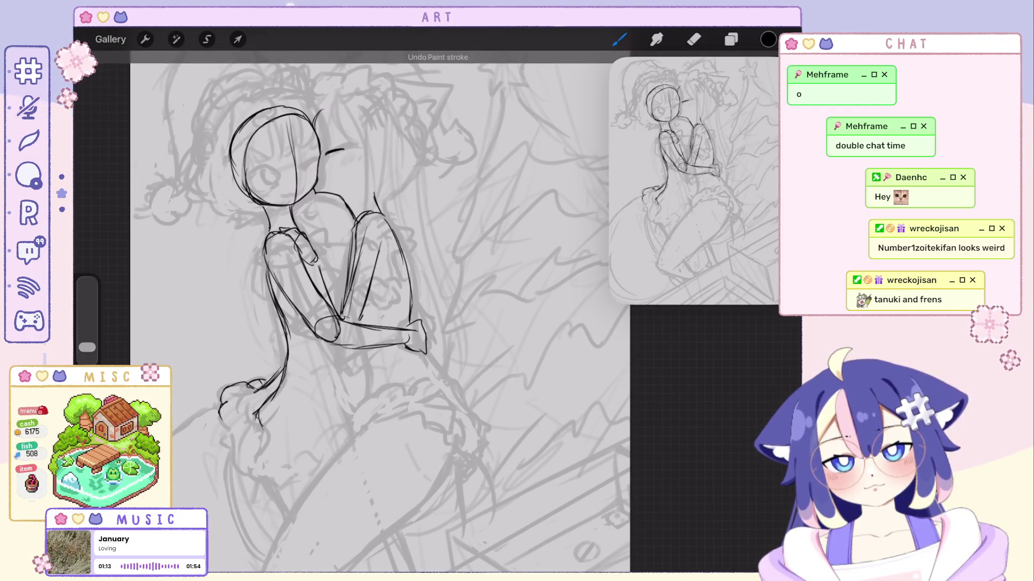
scroll(376, 312, down, 3)
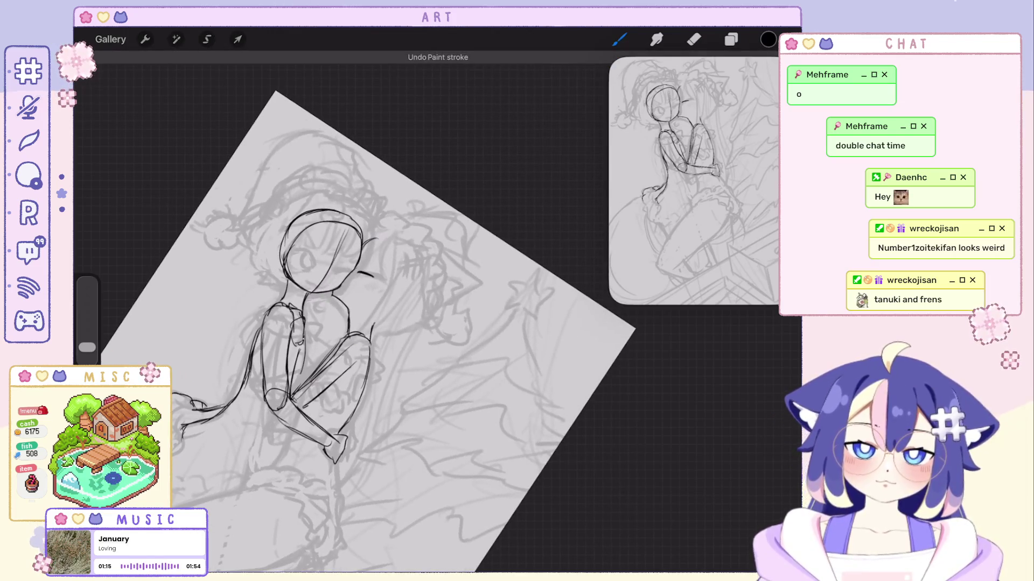
scroll(376, 312, up, 3)
scroll(376, 312, up, 1)
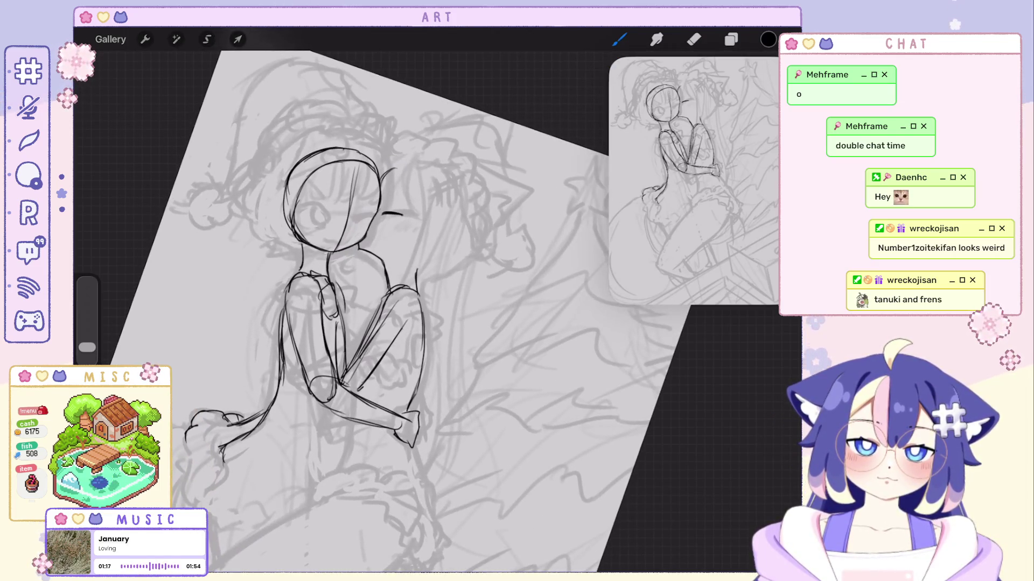
key(ctrl+z)
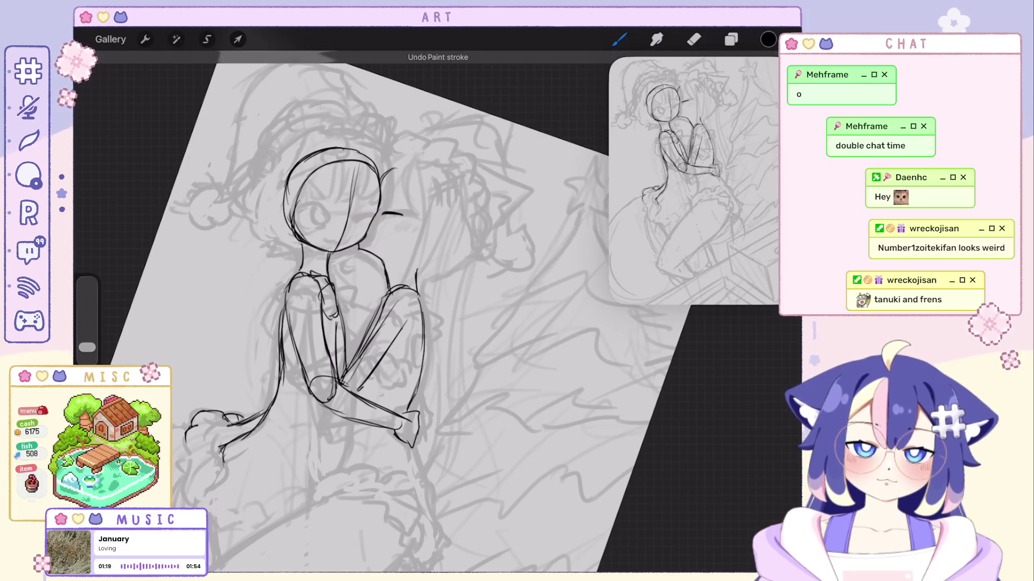
scroll(377, 312, down, 2)
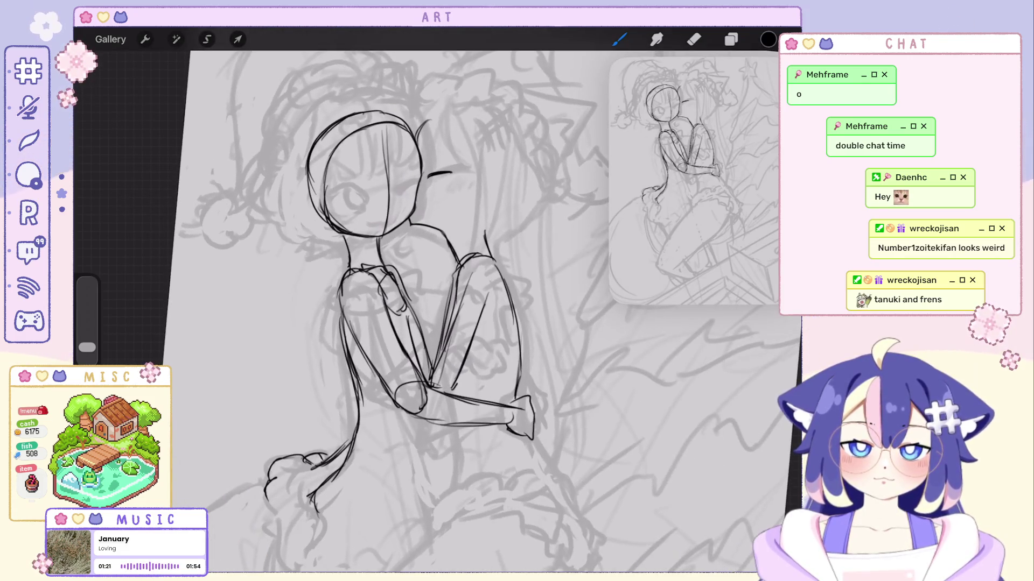
scroll(323, 334, down, 3)
scroll(376, 323, up, 5)
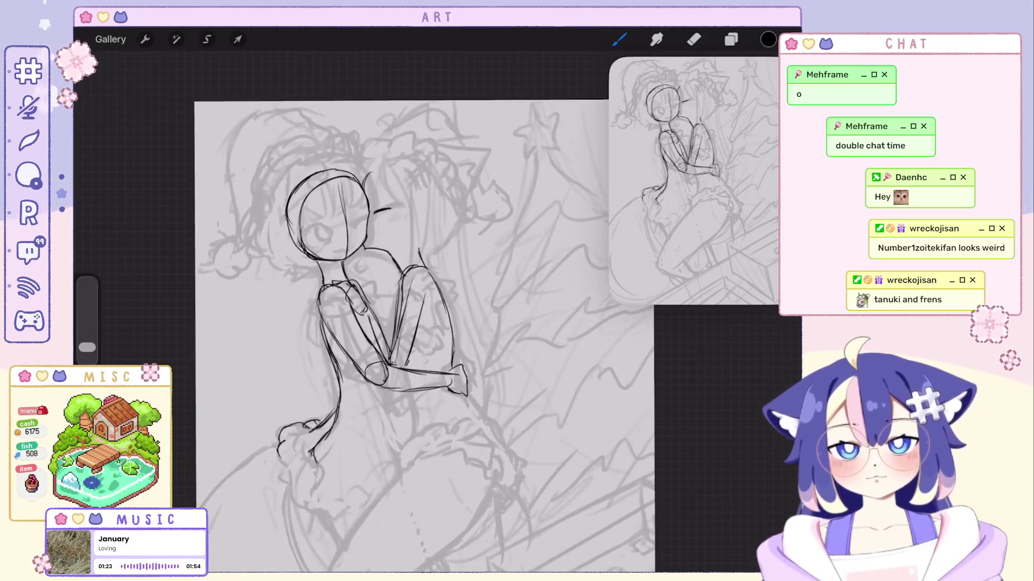
Lasso the front girl's head and nudge it slightly right and down.
key(s)
mouse_move(337, 134)
mouse_down()
mouse_move(272, 194)
mouse_move(285, 261)
mouse_move(379, 268)
mouse_move(412, 221)
mouse_move(338, 135)
mouse_up()
key(v)
drag(343, 226, 348, 229)
key(e)
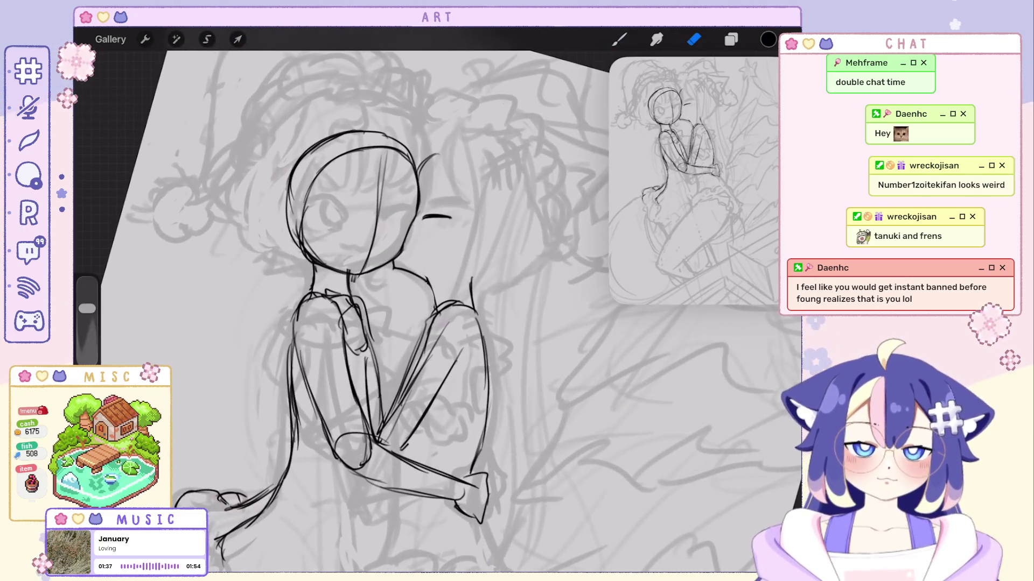
key(b)
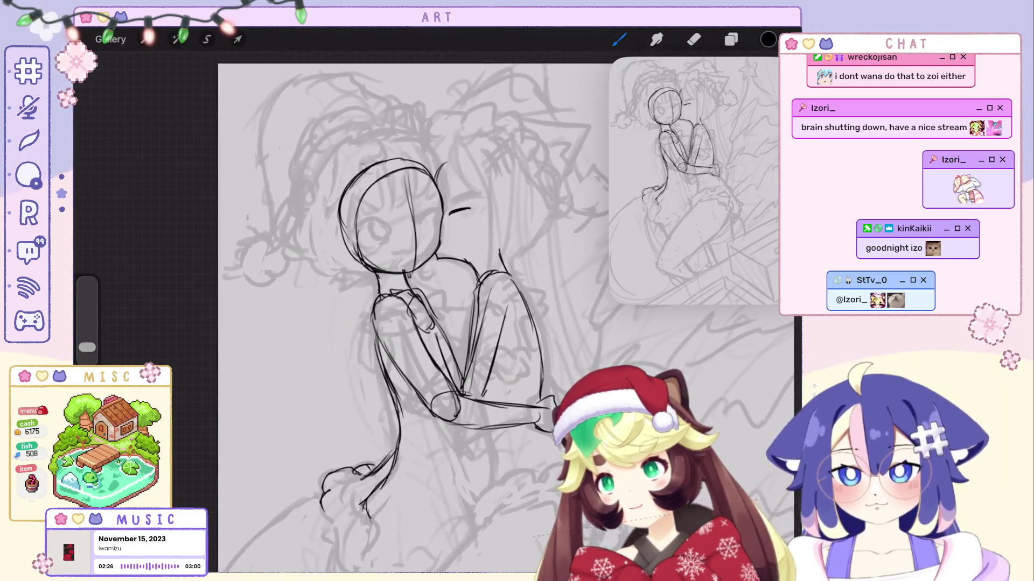
Undo and restore strokes left of the head, keeping the ear and curved hair line.
key(ctrl+z)
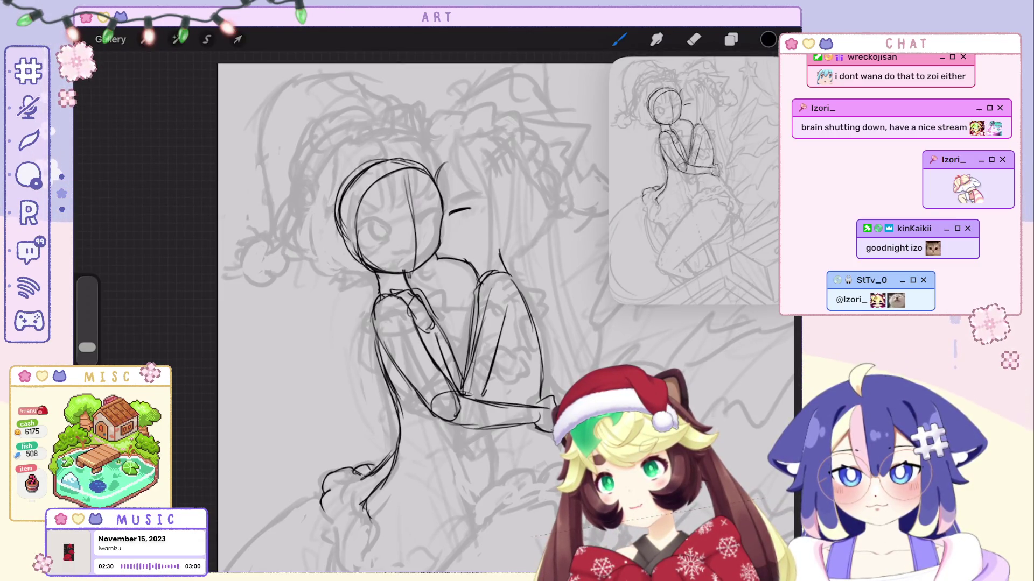
key(ctrl+z)
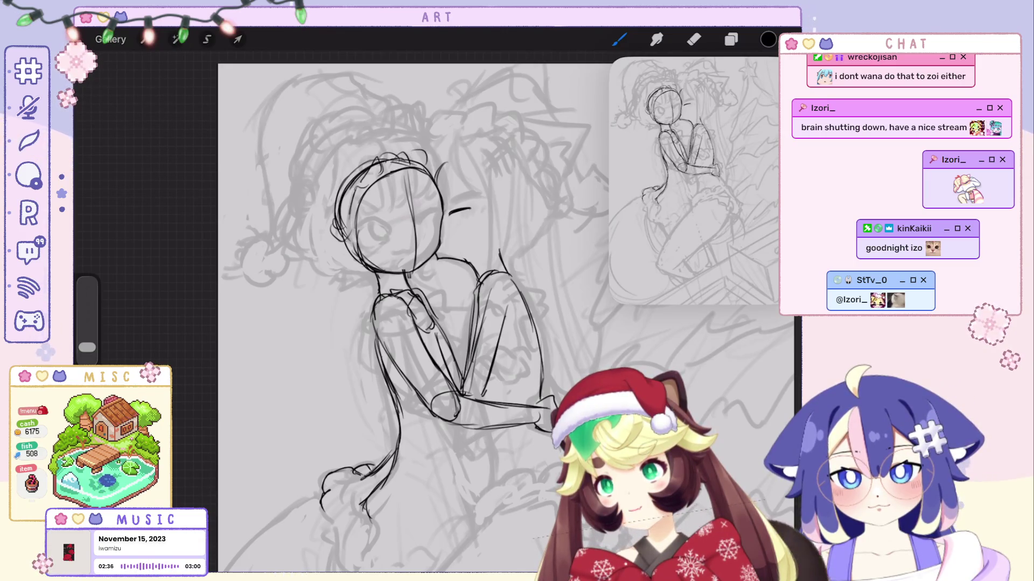
key(ctrl+shift+z)
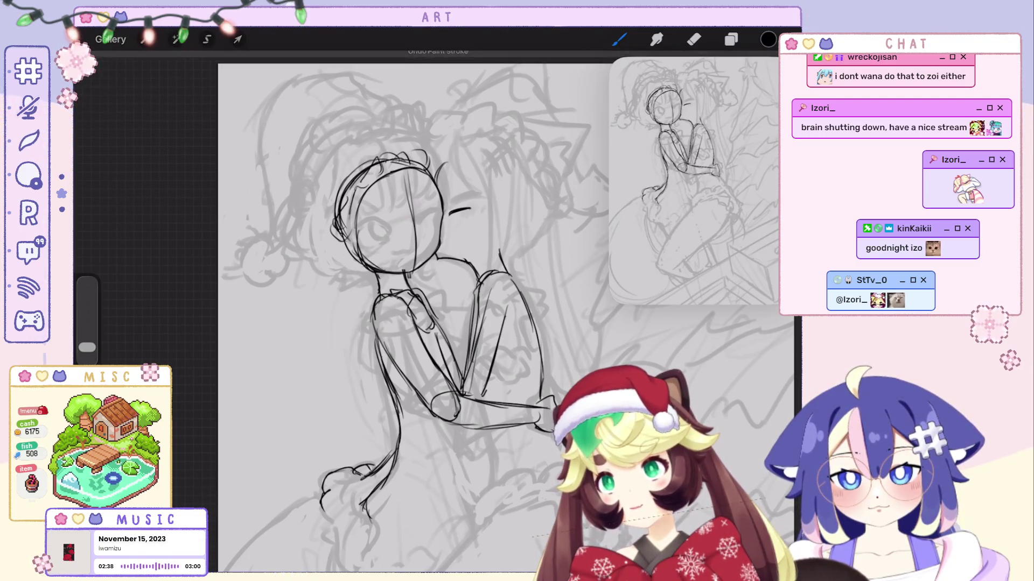
key(ctrl+shift+z)
key(ctrl+shift+z)
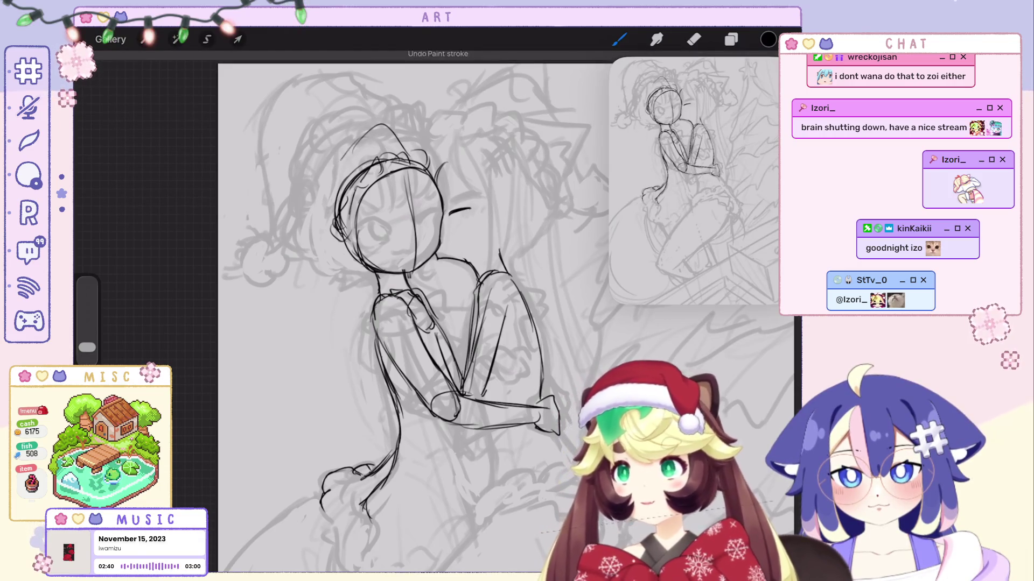
key(ctrl+shift+z)
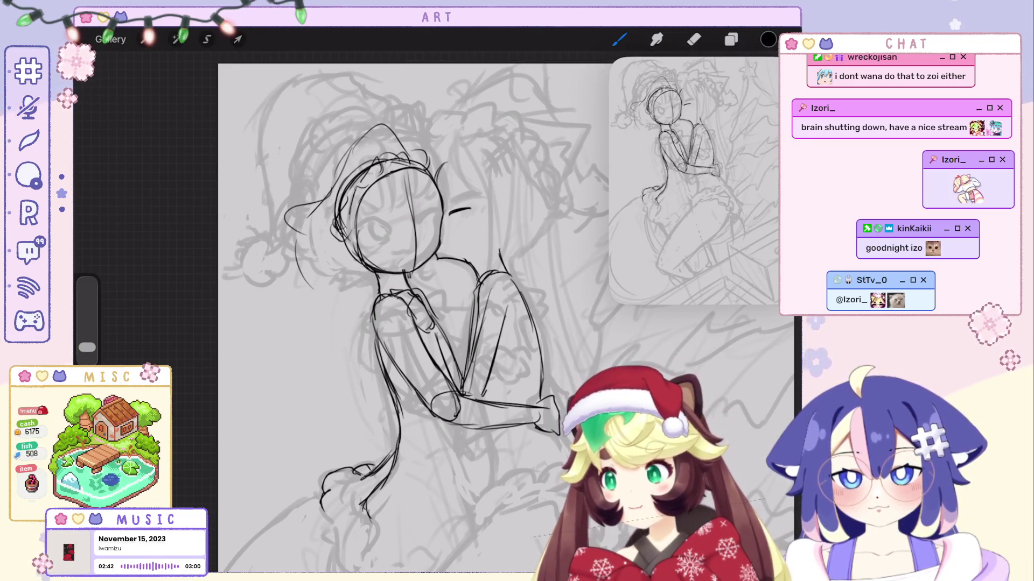
key(ctrl+z)
key(ctrl+z)
key(ctrl+z)
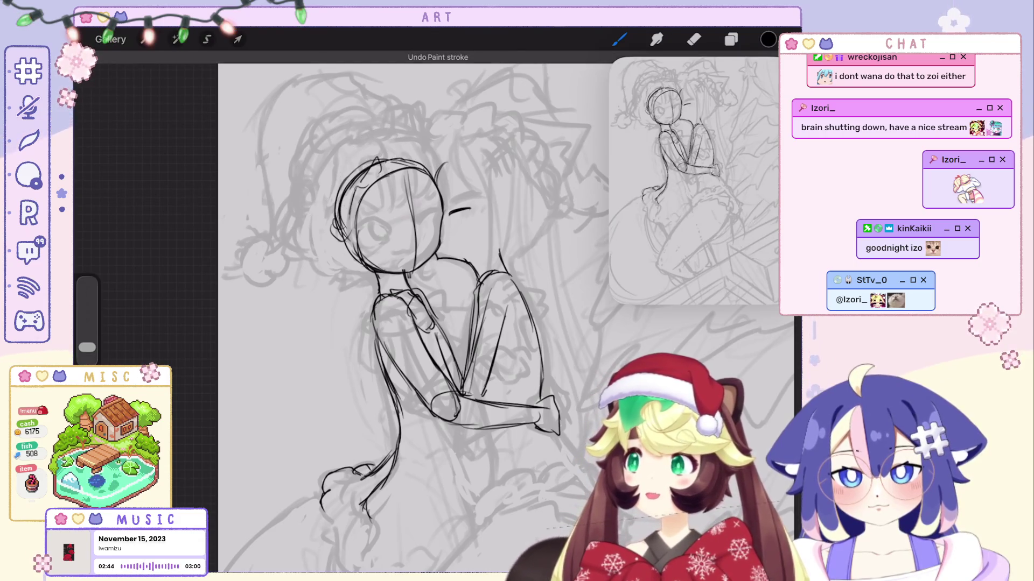
Add a short line inside the head and refine the curls at the face's left edge.
drag(355, 192, 353, 222)
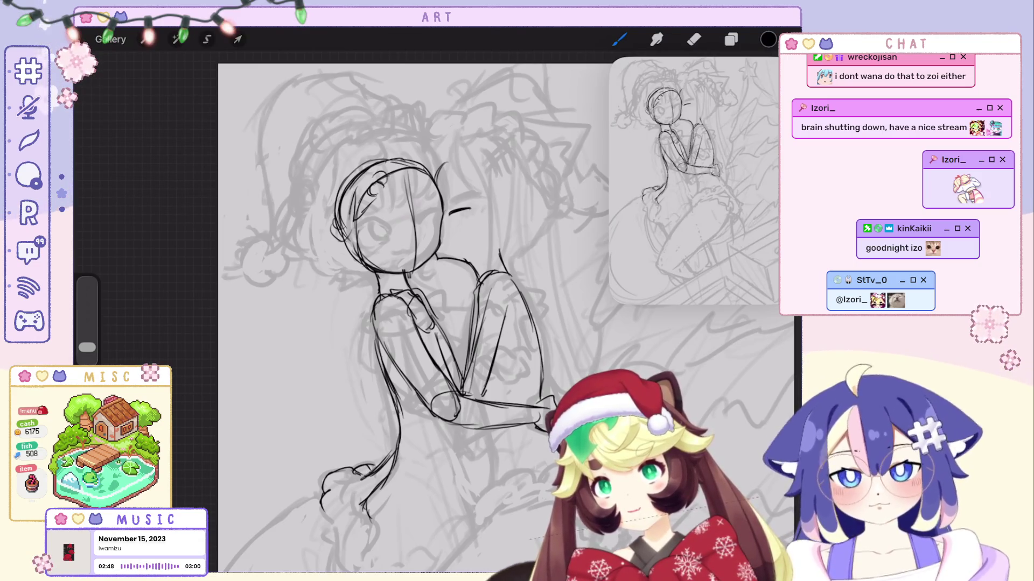
key(ctrl+z)
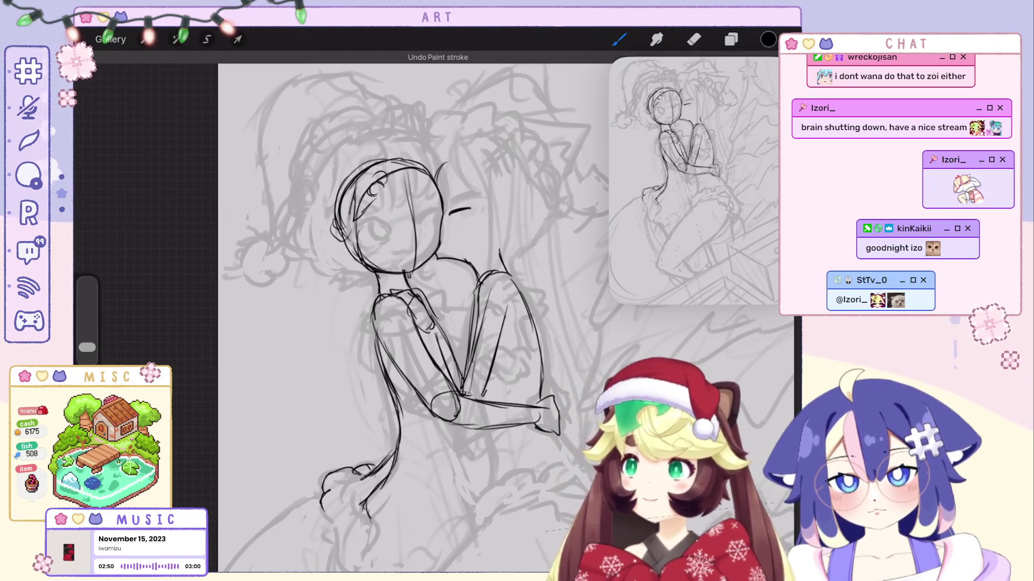
key(ctrl+shift+z)
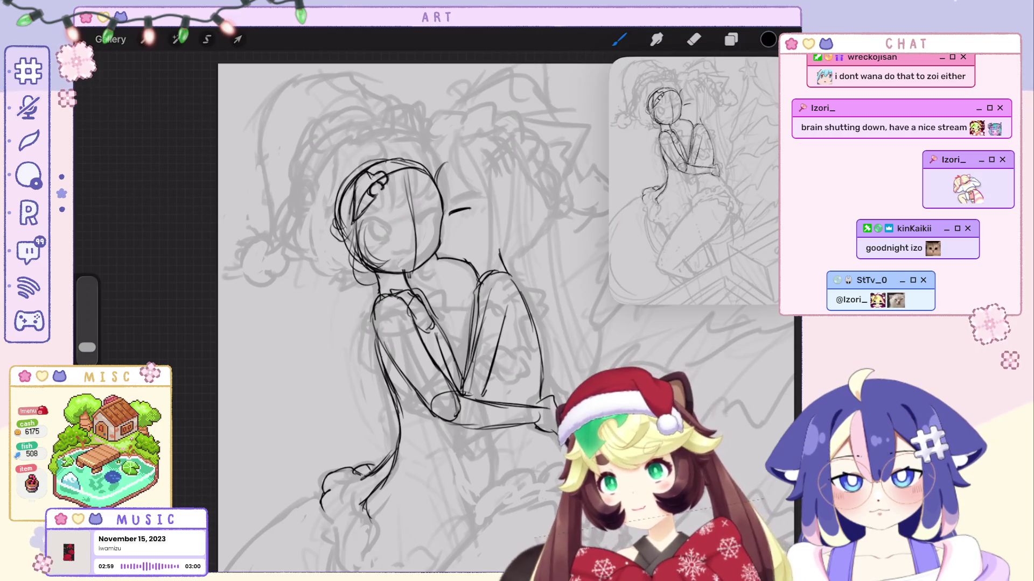
key(ctrl+z)
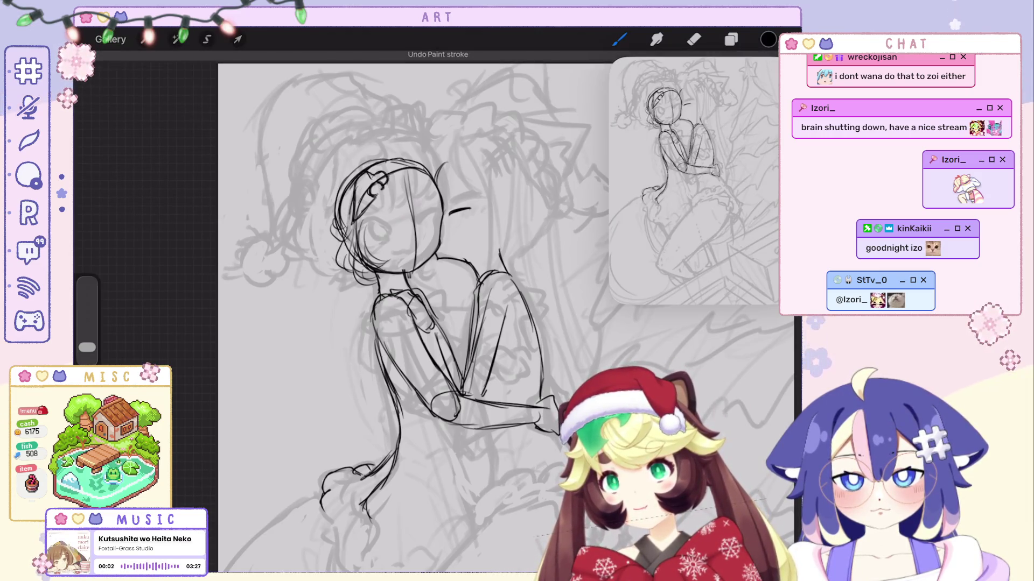
key(ctrl+z)
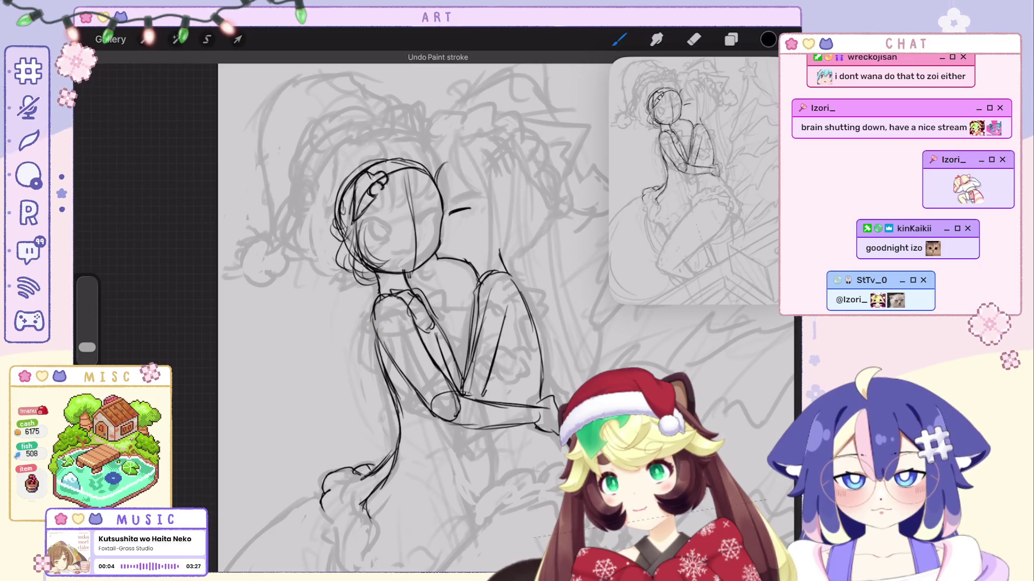
key(ctrl+shift+z)
key(ctrl+shift+z)
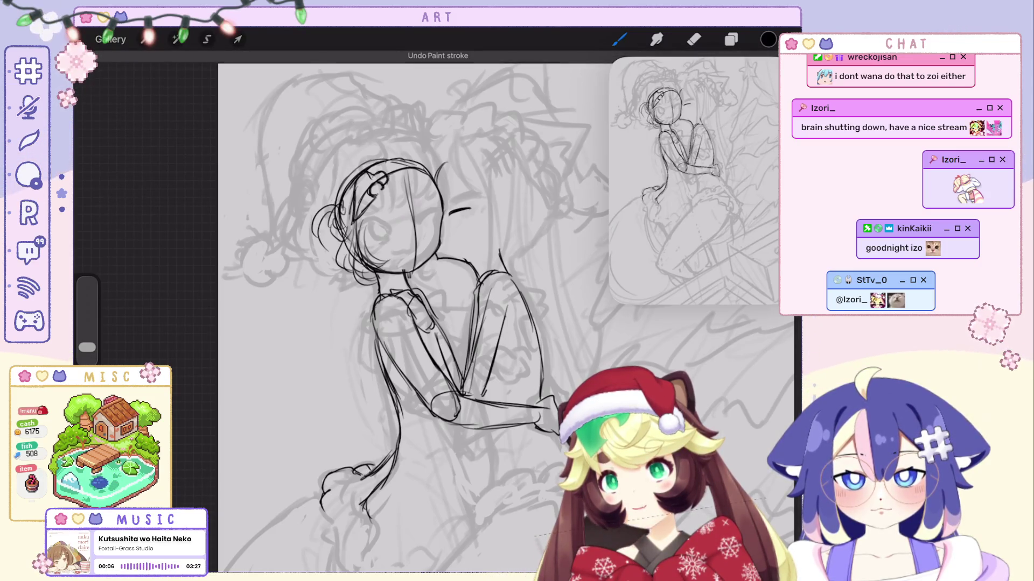
scroll(506, 317, down, 3)
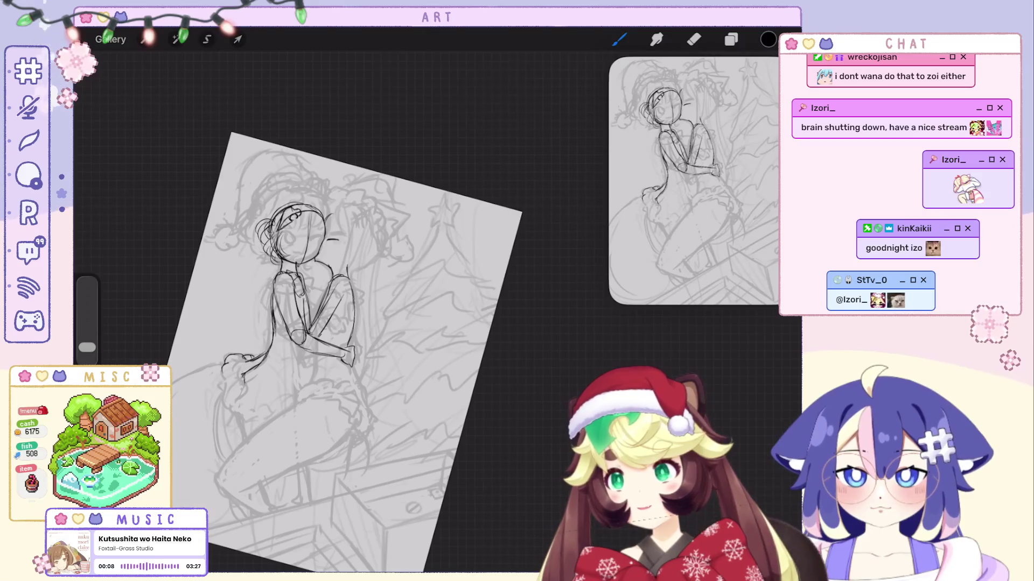
Draw and revise a hair arc right of the first girl's face.
scroll(345, 350, up, 3)
key(ctrl+z)
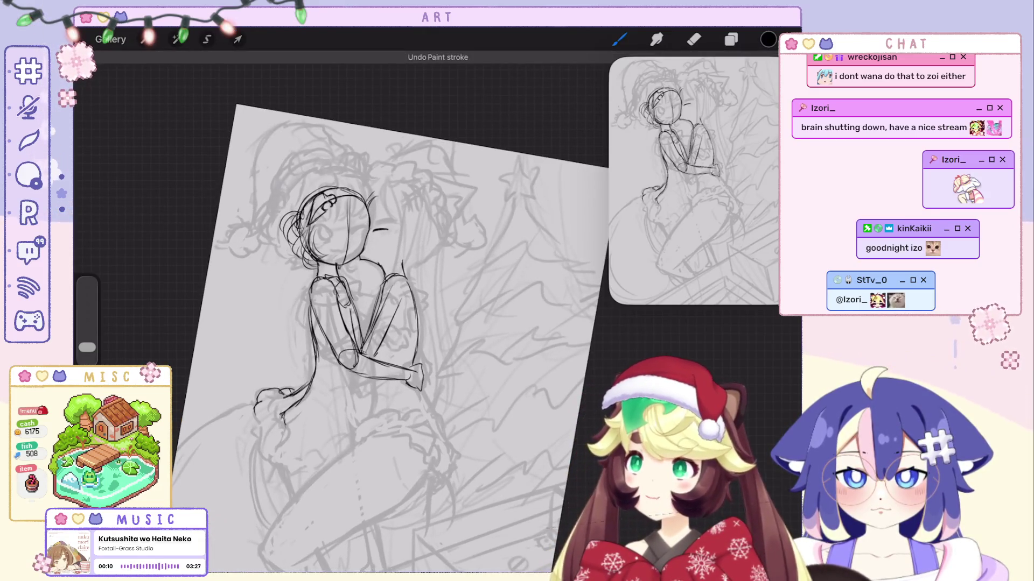
key(ctrl+shift+z)
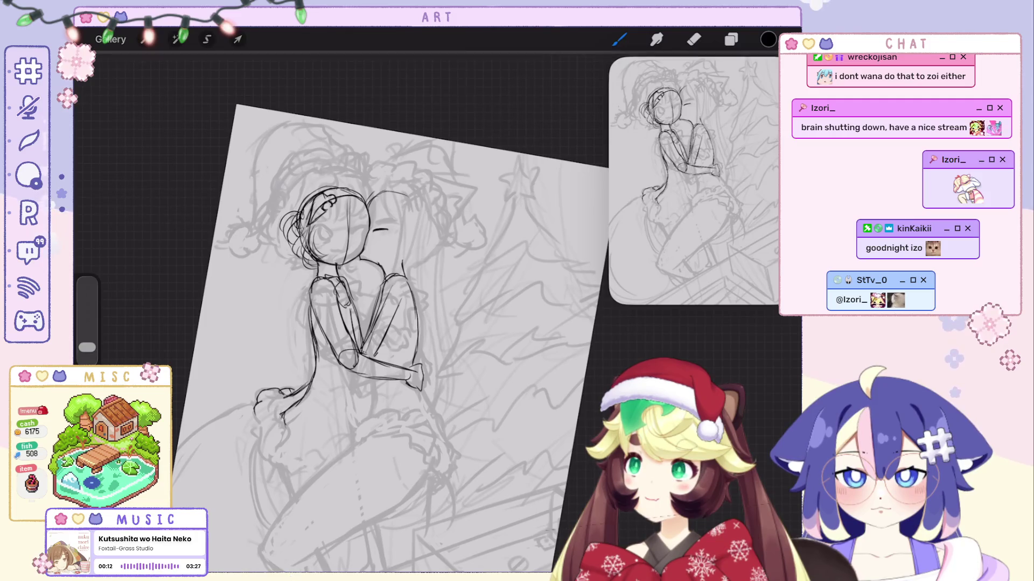
key(ctrl+z)
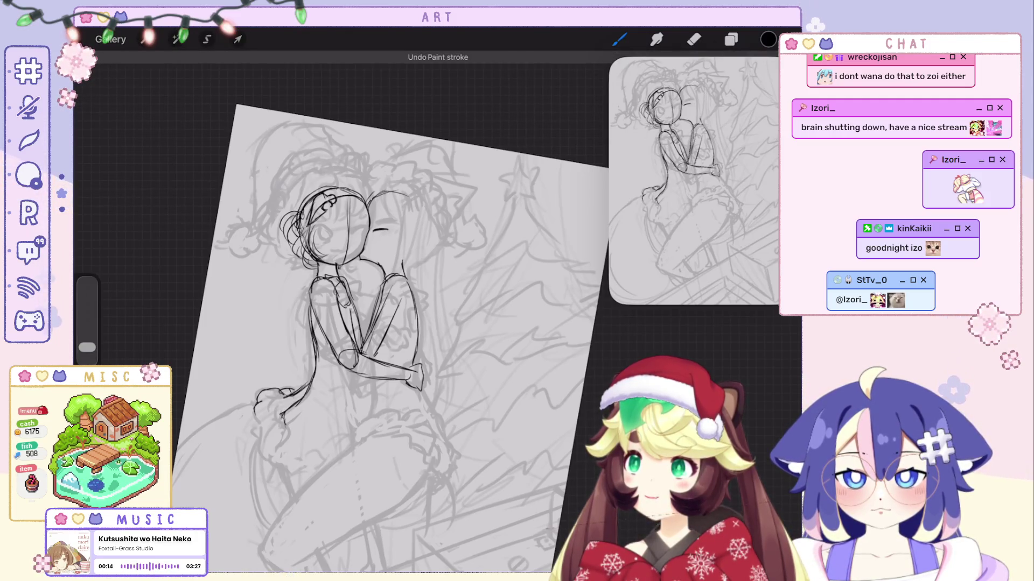
drag(370, 200, 432, 229)
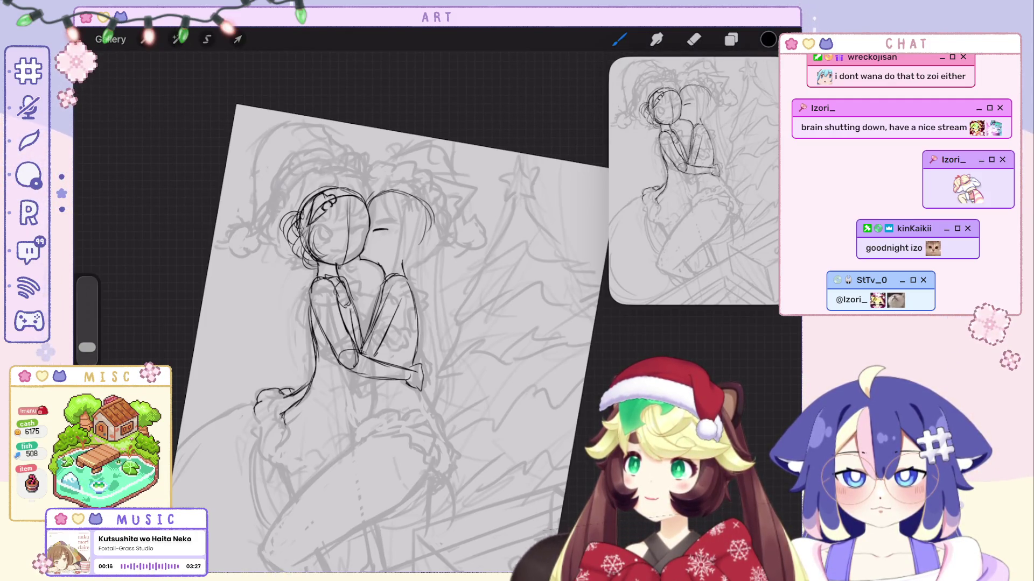
key(ctrl+z)
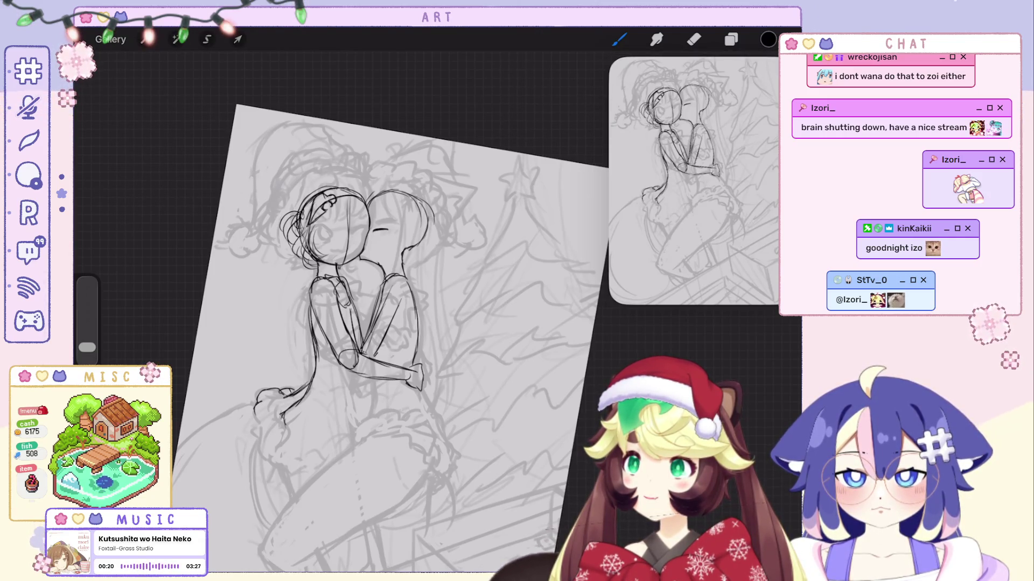
key(ctrl+z)
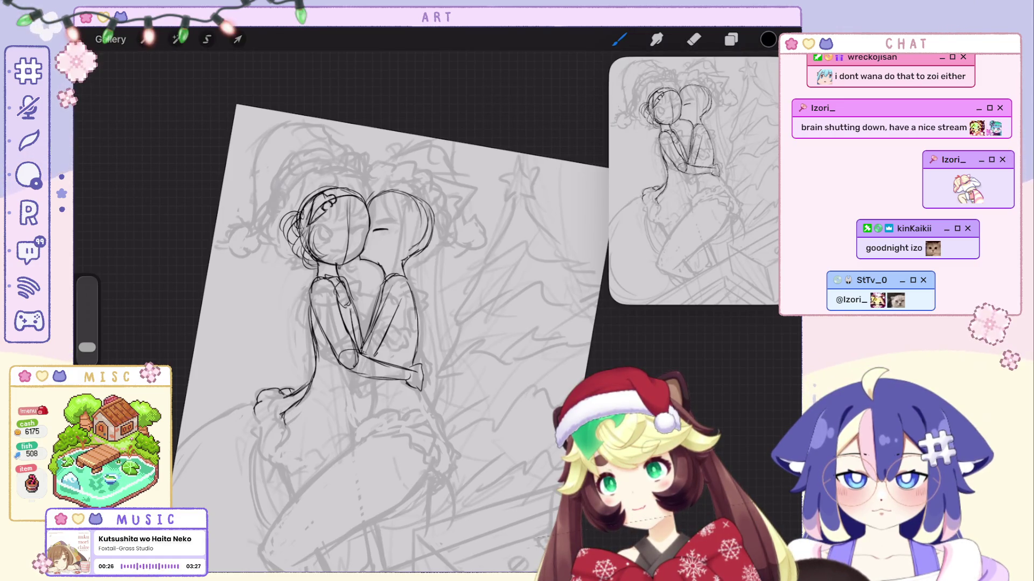
Enlarge the view of the embracing girls and undo misplaced strokes near the neck.
mouse_move(323, 231)
mouse_down()
mouse_move(369, 219)
mouse_move(372, 243)
mouse_up()
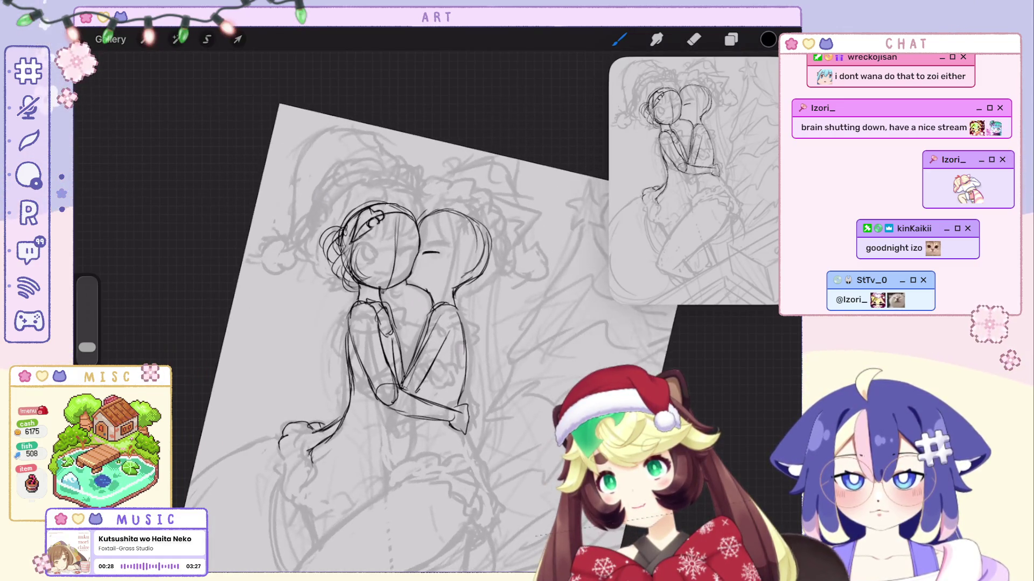
key(ctrl+z)
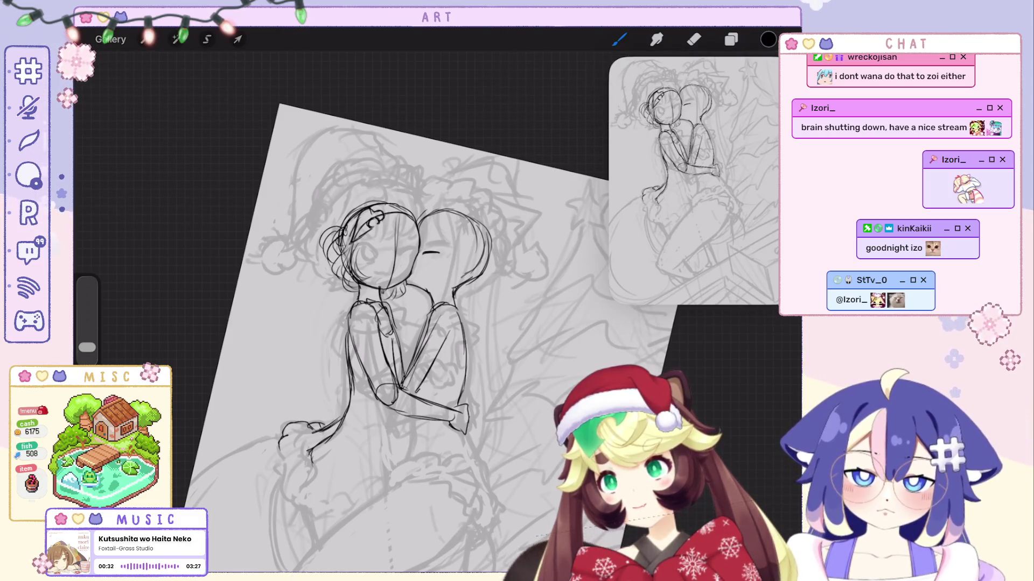
key(ctrl+z)
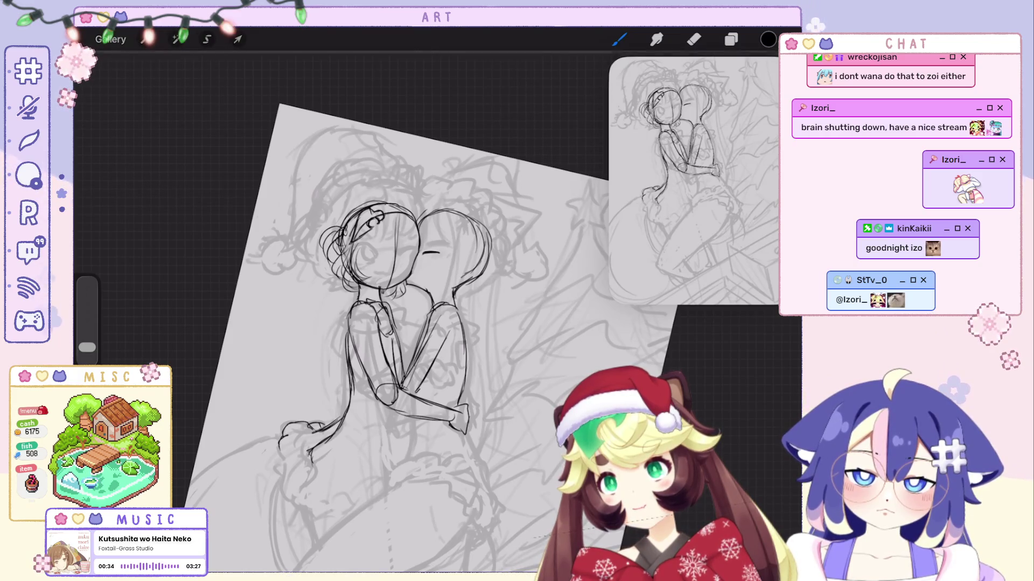
key(ctrl+z)
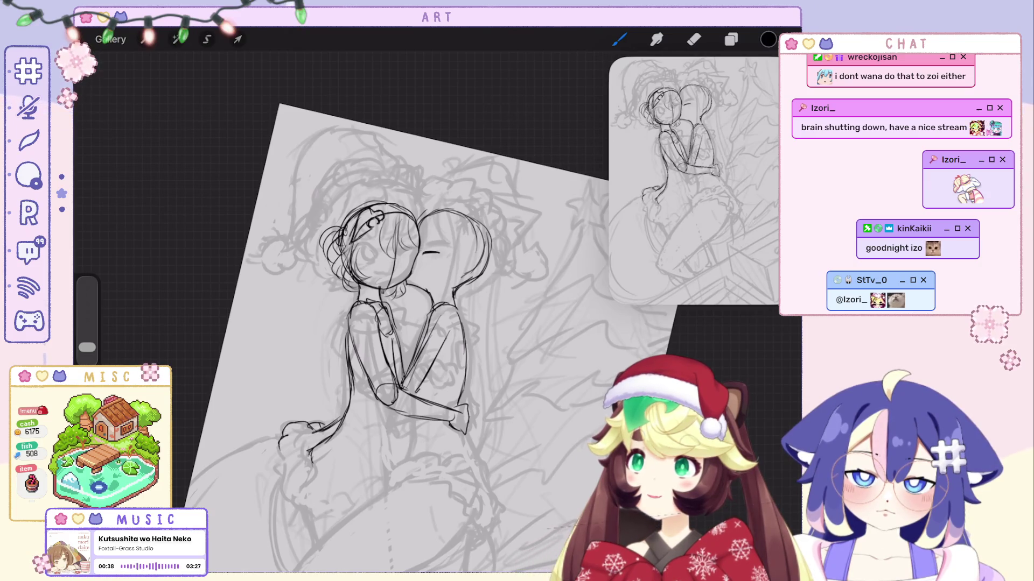
key(ctrl+z)
key(ctrl+z)
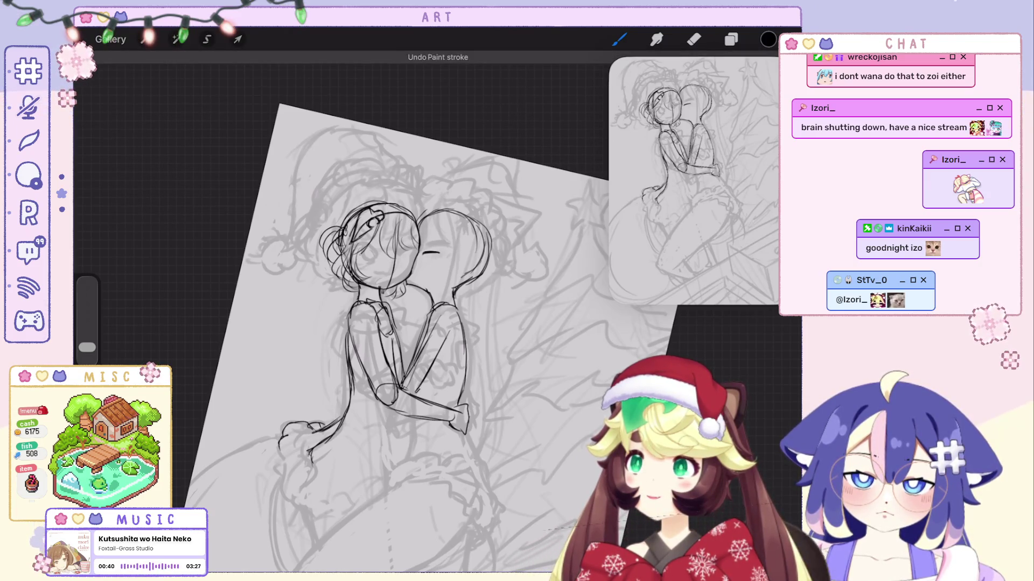
scroll(397, 322, up, 2)
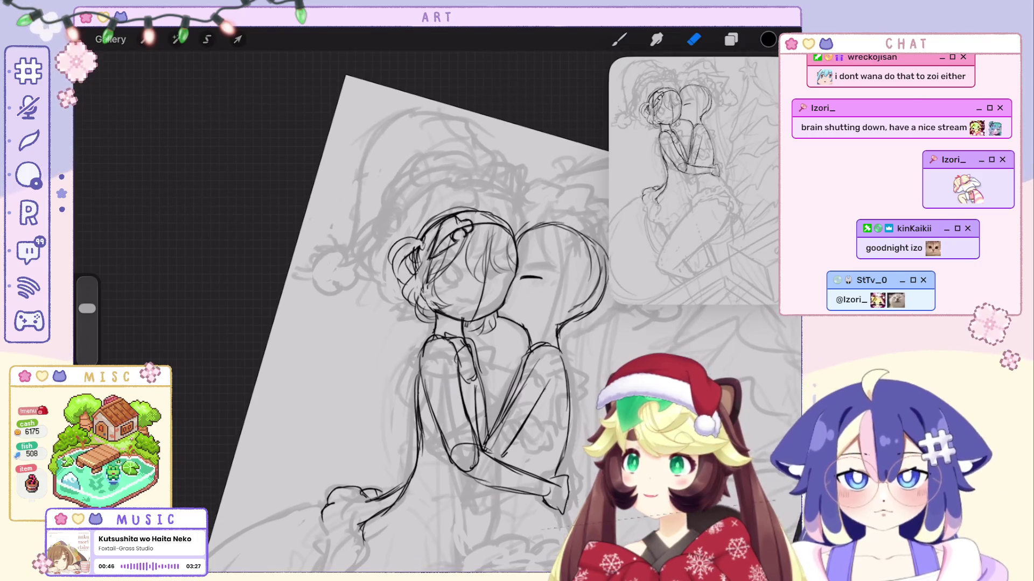
Erase and clean up lines on the embracing figures, then return to the brush.
key(b)
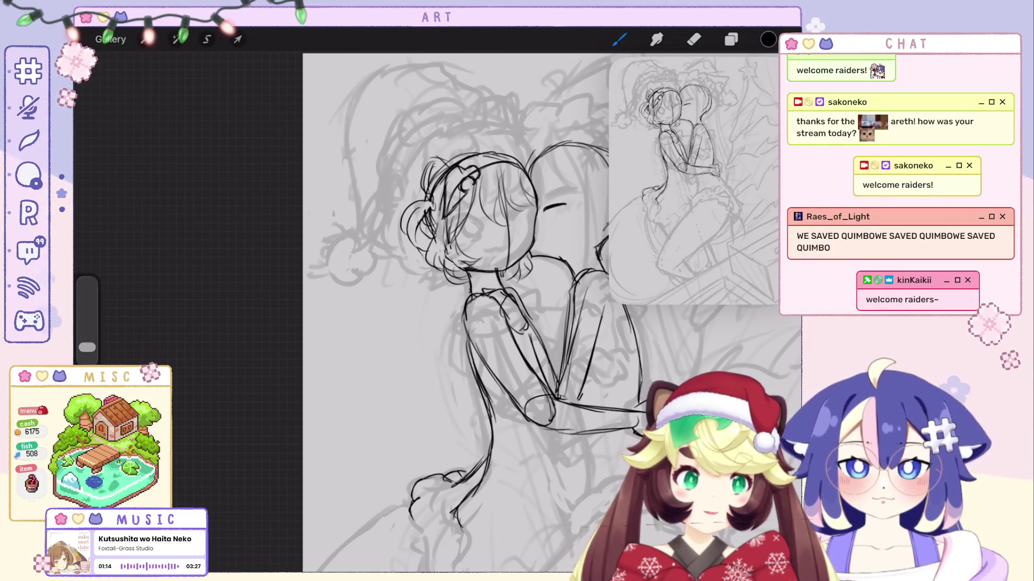
scroll(517, 312, down, 5)
scroll(517, 312, up, 5)
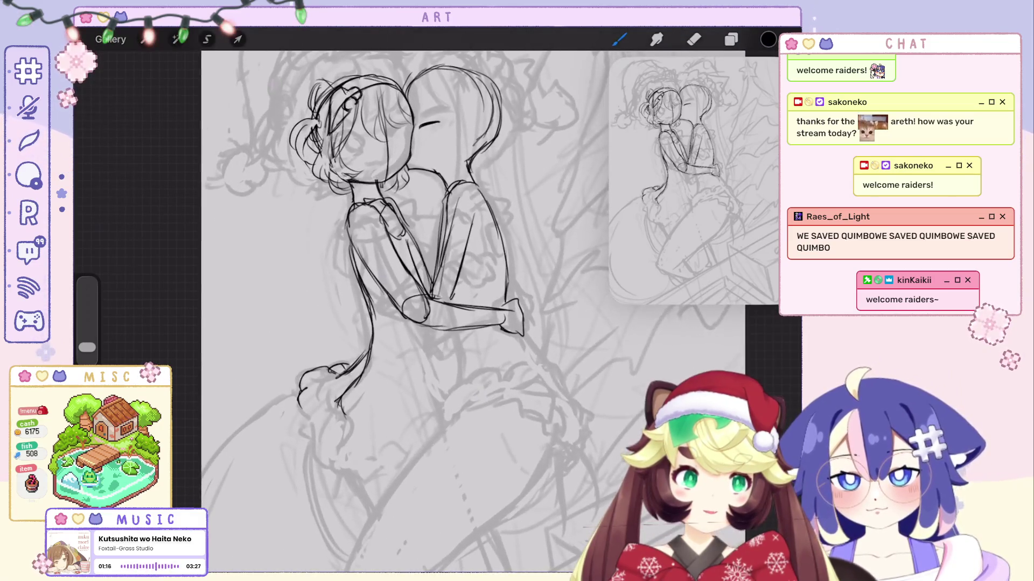
key(e)
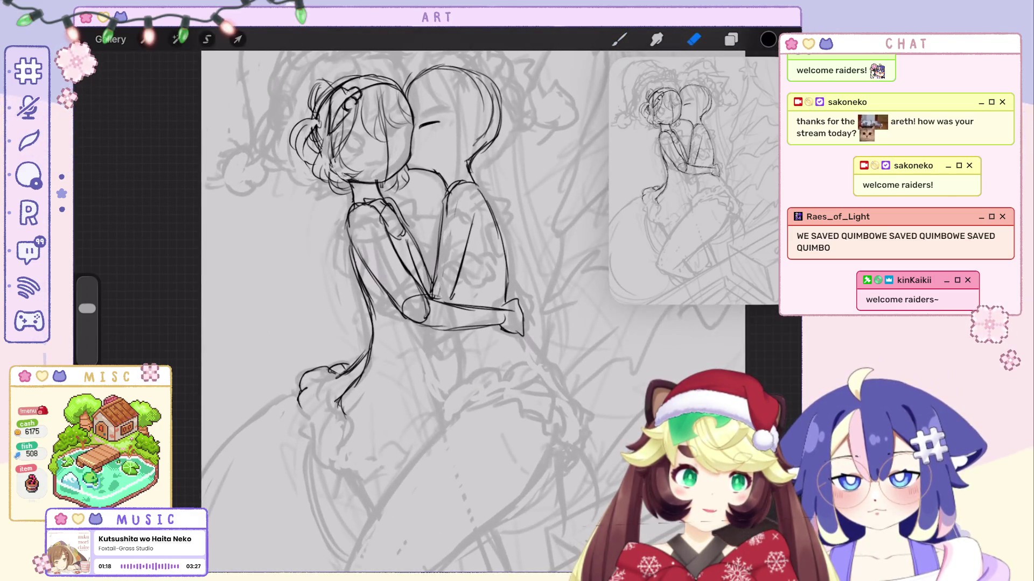
scroll(463, 312, down, 3)
key(b)
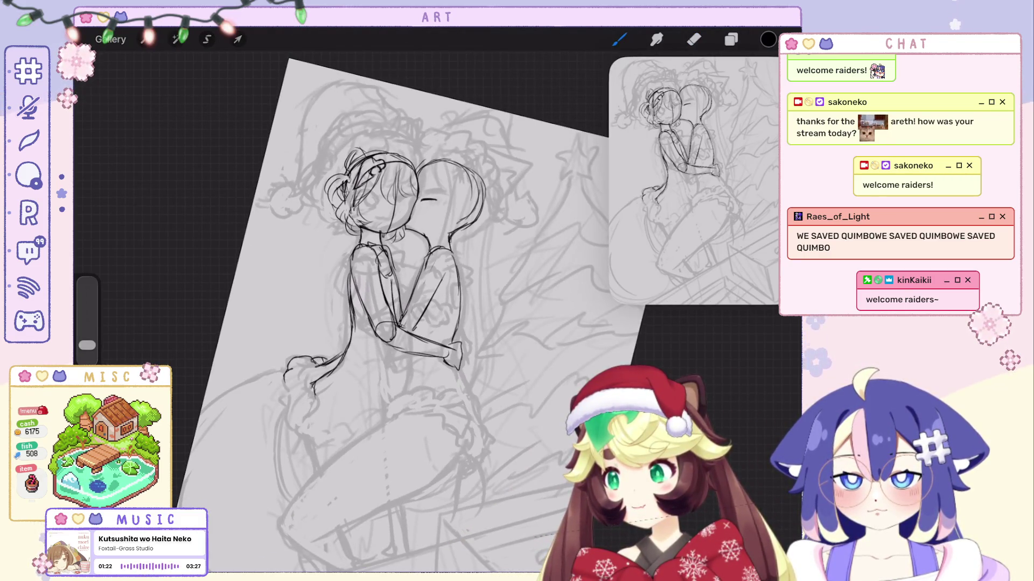
Retrace the second girl's outline and add strokes to the skirt hem.
drag(455, 259, 457, 325)
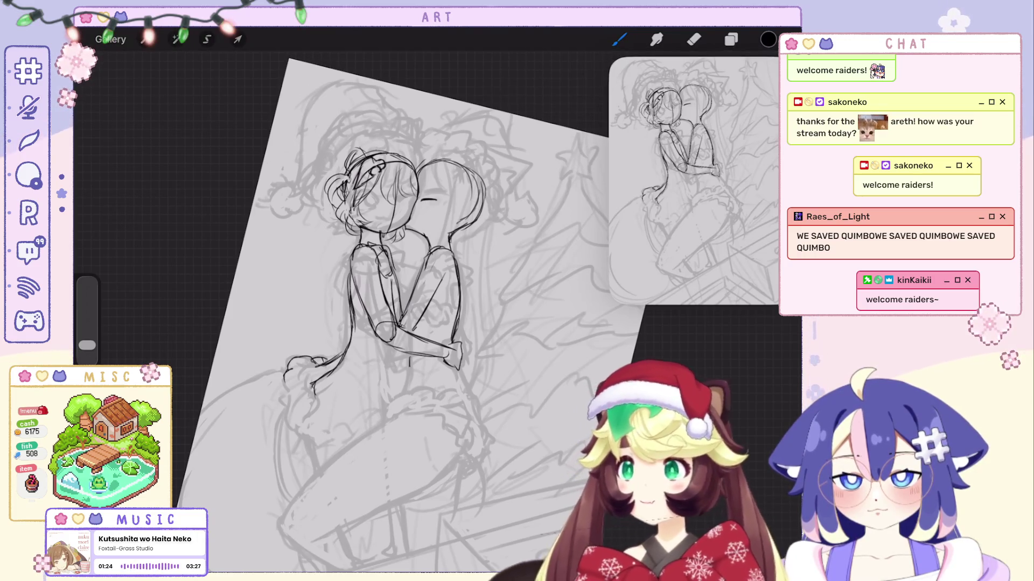
key(ctrl+z)
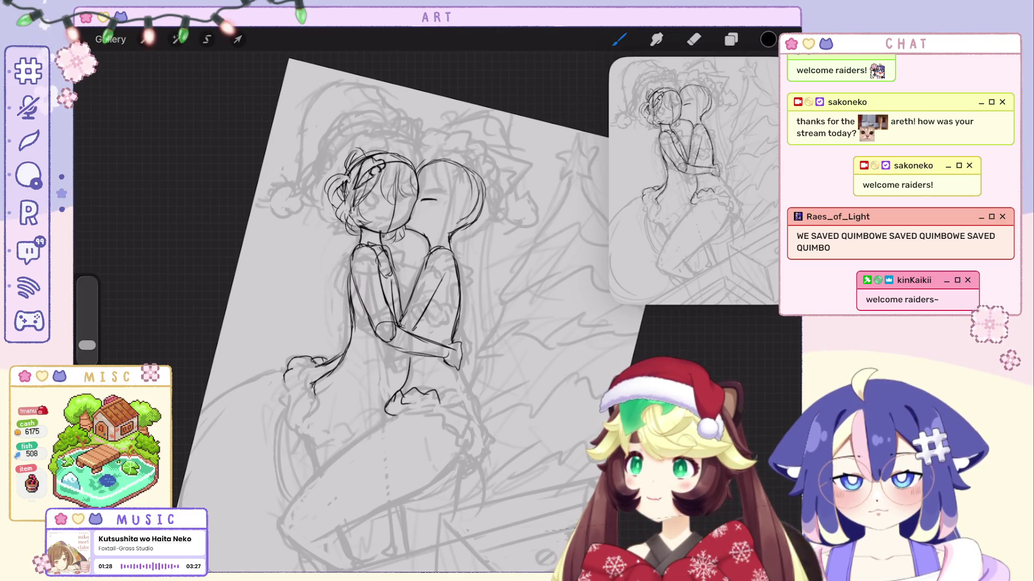
drag(434, 397, 455, 389)
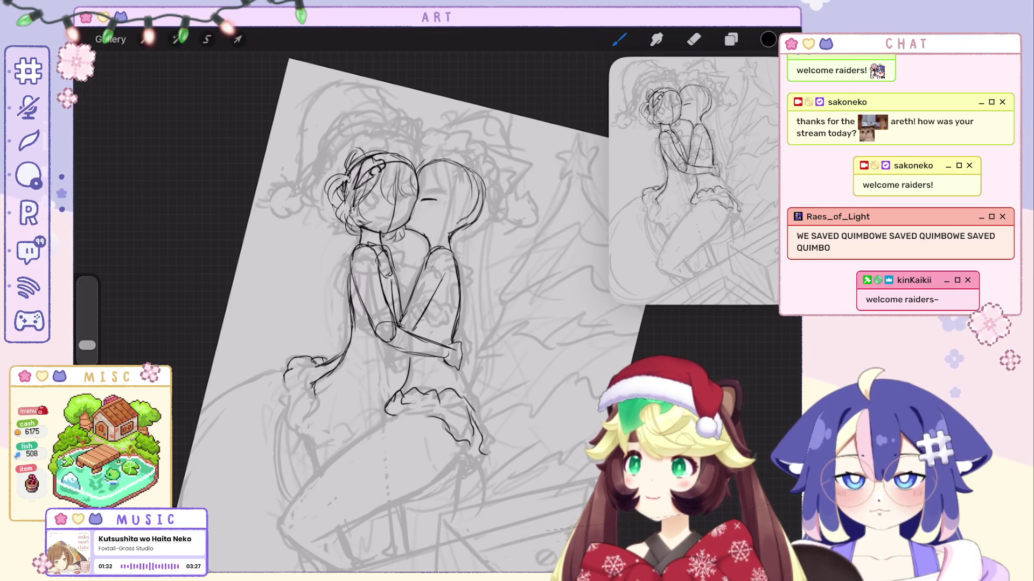
key(ctrl+z)
key(ctrl+z)
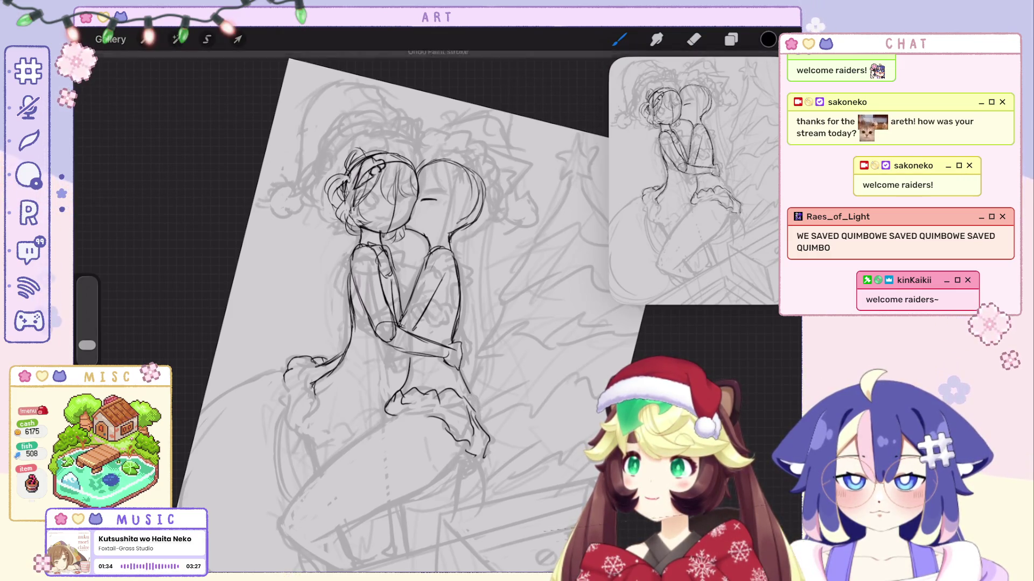
Clear stray strokes and try a long curve beside the skirt ruffles.
scroll(377, 312, up, 3)
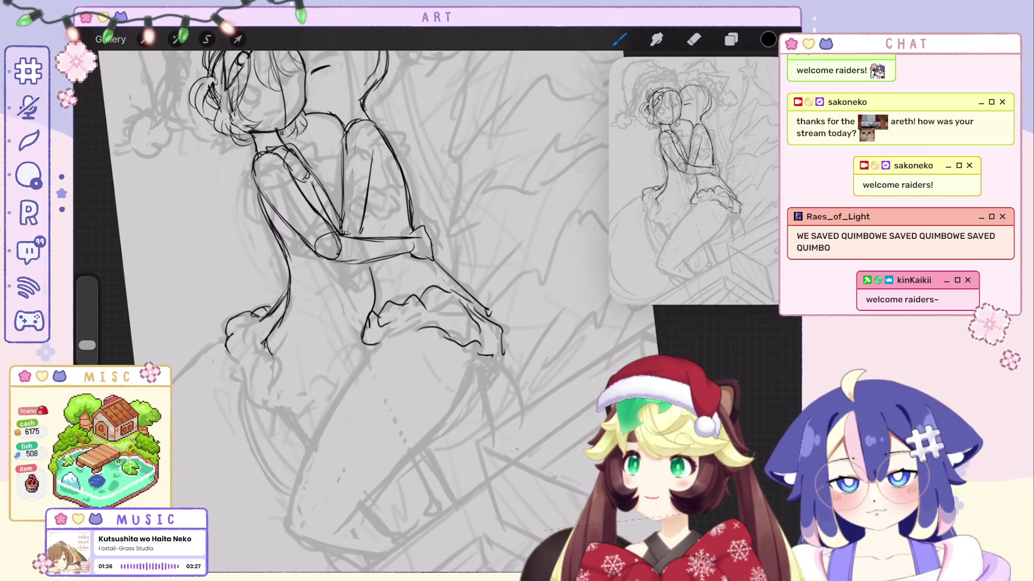
key(ctrl+z)
key(ctrl+z)
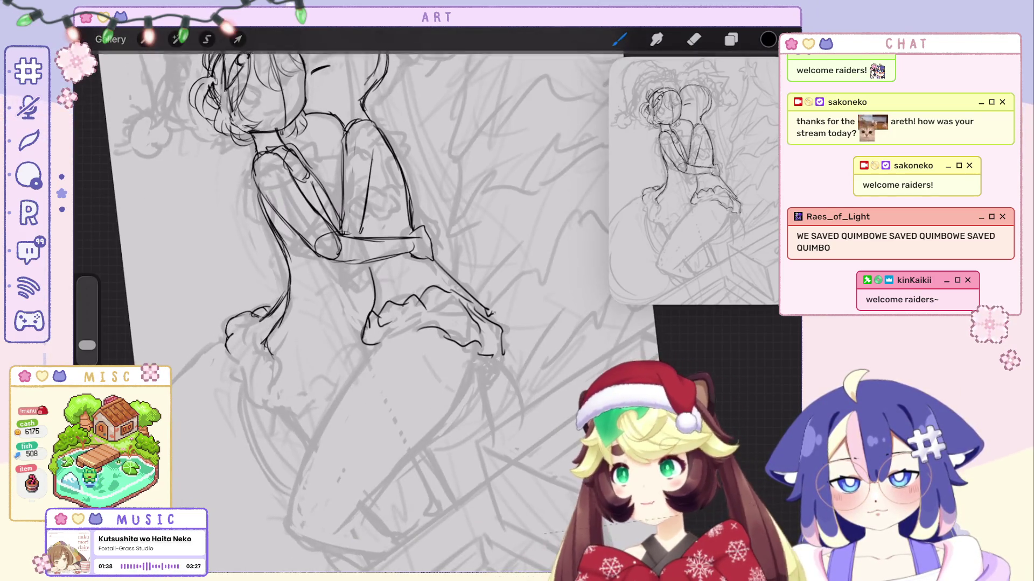
key(ctrl+z)
scroll(366, 280, down, 3)
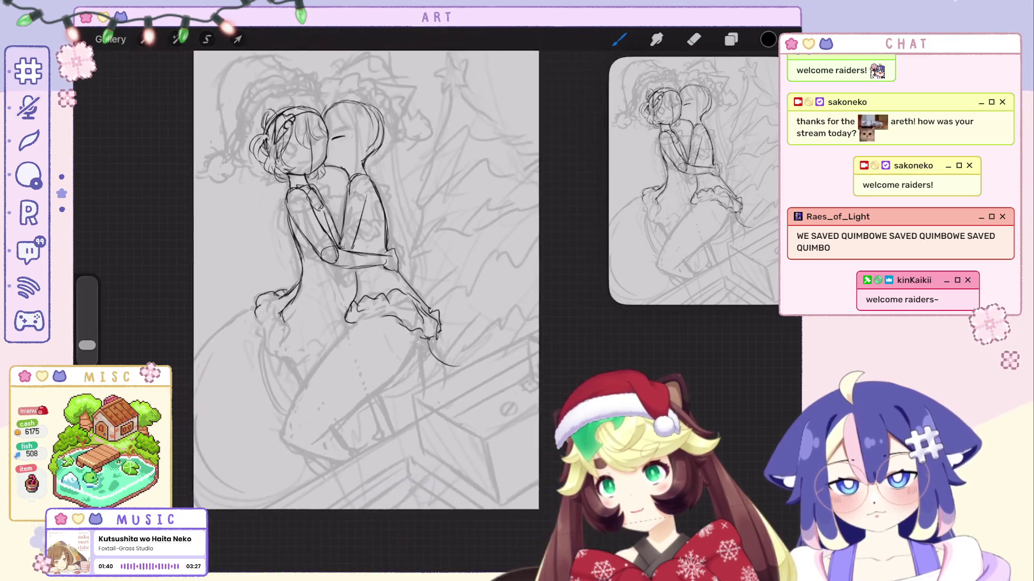
key(ctrl+z)
mouse_move(431, 345)
mouse_down()
mouse_move(490, 226)
mouse_move(474, 208)
mouse_up()
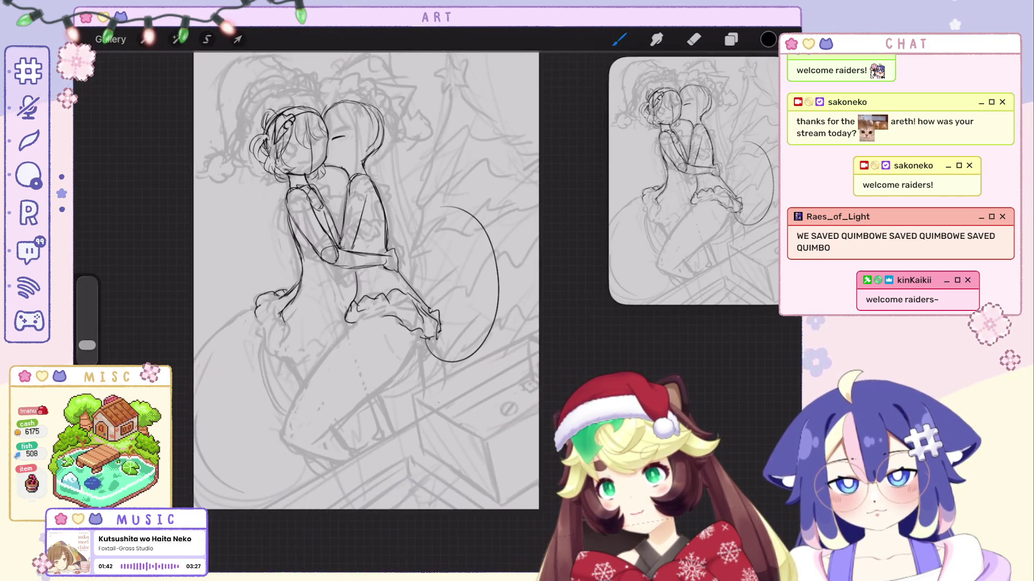
key(ctrl+z)
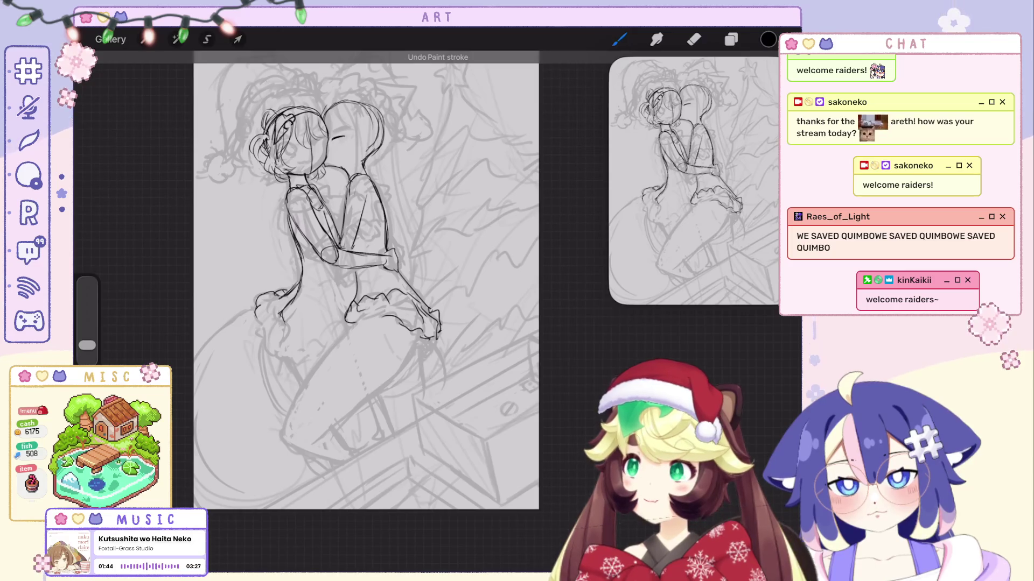
Trace the leg contour below the skirt and fit the whole canvas on screen.
drag(366, 285, 350, 301)
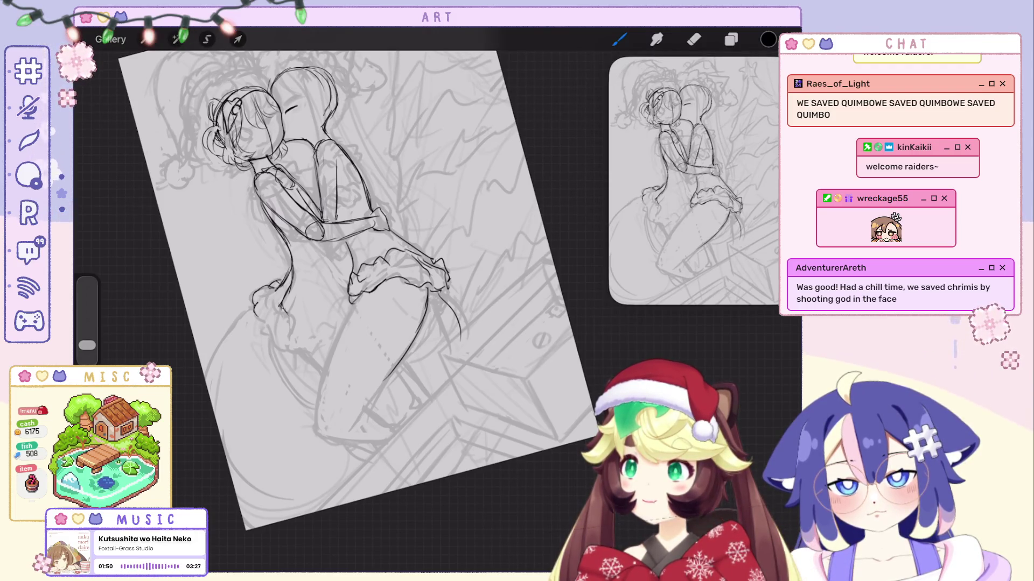
drag(358, 301, 317, 441)
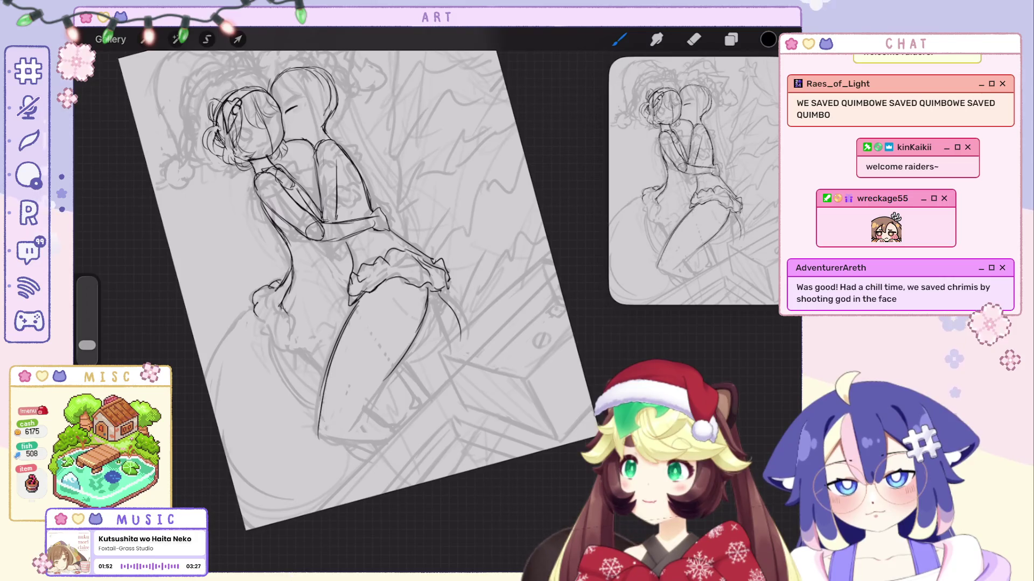
scroll(344, 269, up, 2)
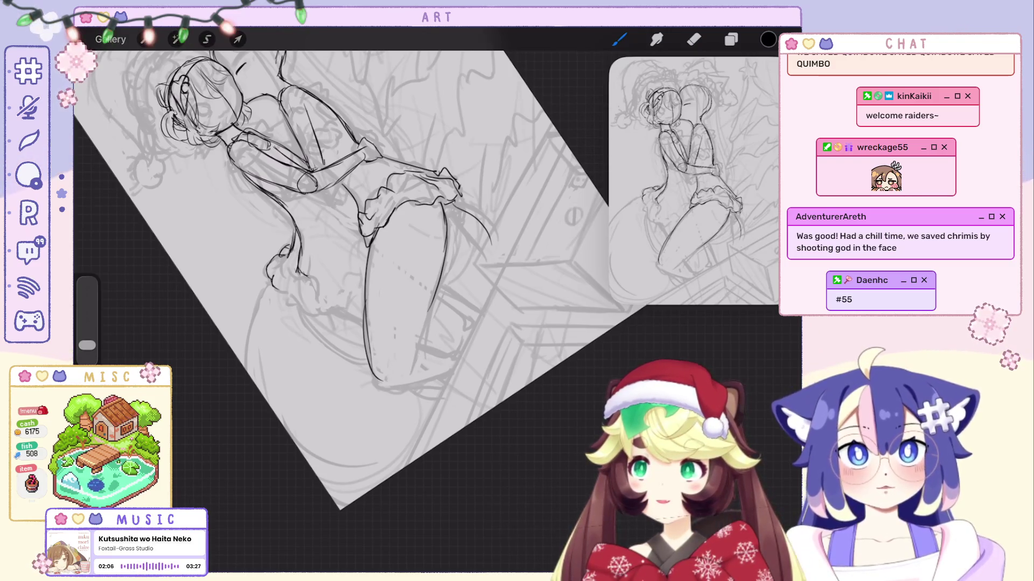
key(ctrl+0)
Fit the canvas to the screen and toggle Layer 8 off and on to compare against the rough.
key(l)
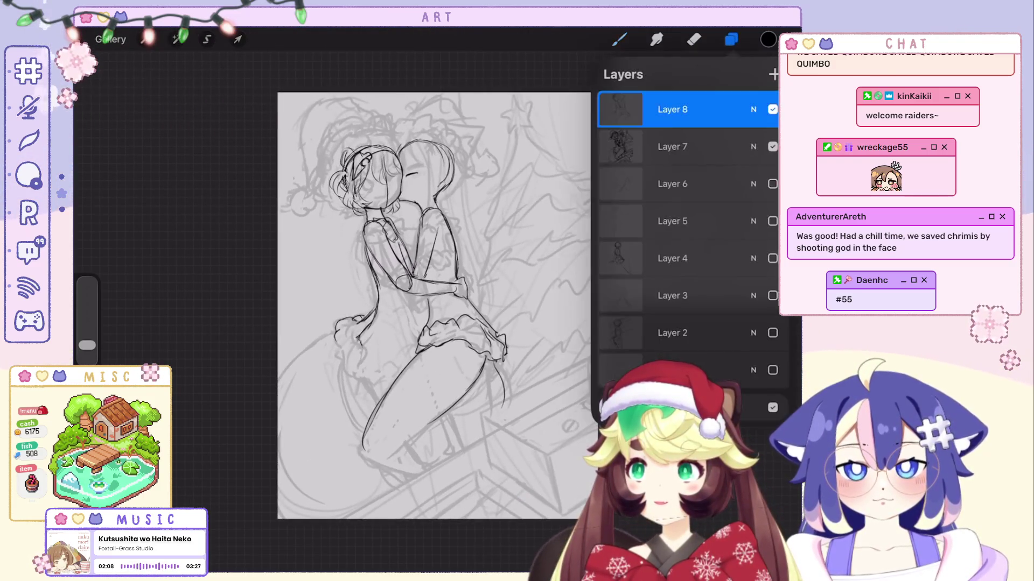
click(772, 109)
click(772, 109)
click(772, 109)
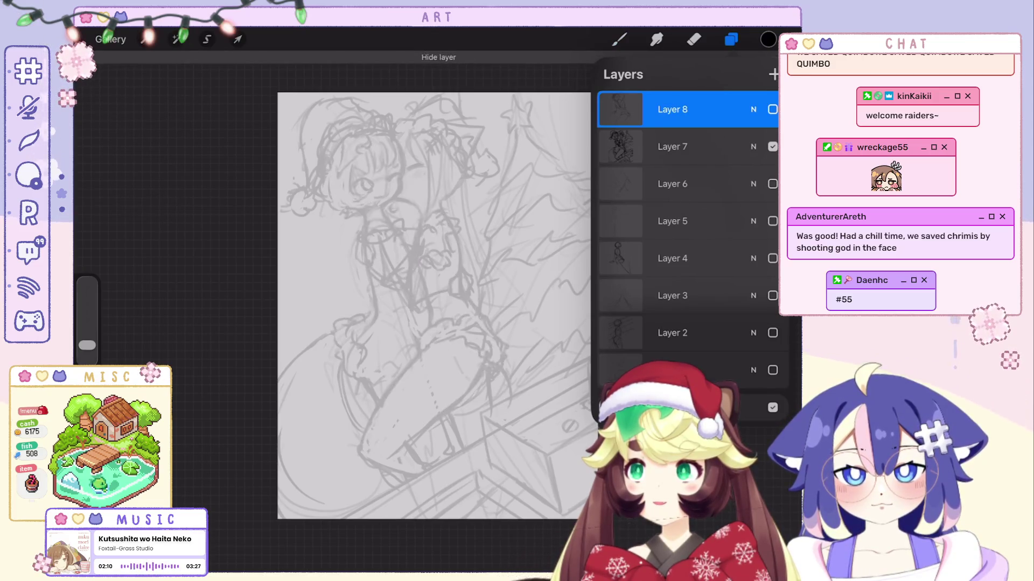
click(771, 110)
click(772, 109)
click(772, 110)
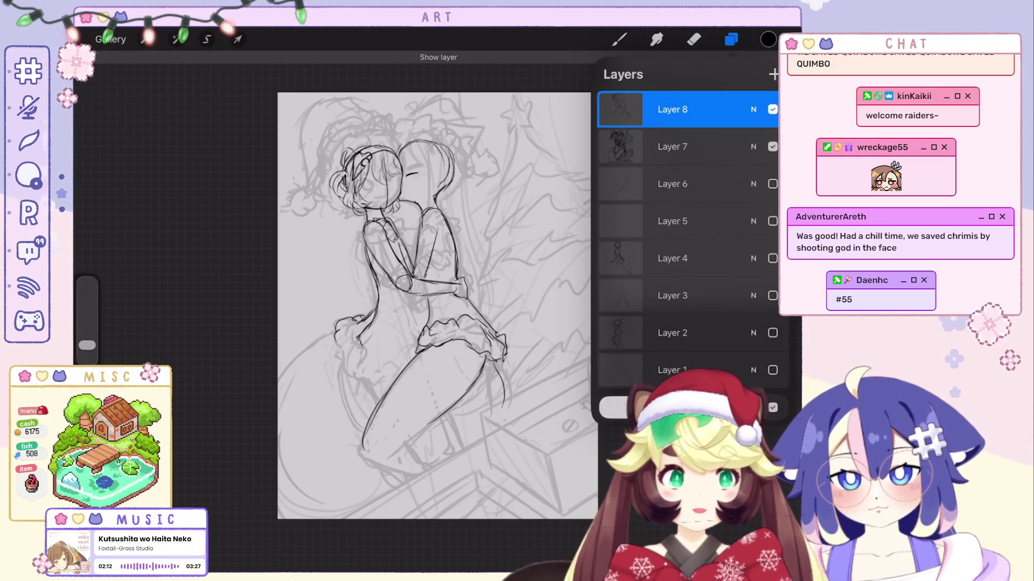
Undo five unwanted strokes on the embracing girls, then restore the last one.
key(b)
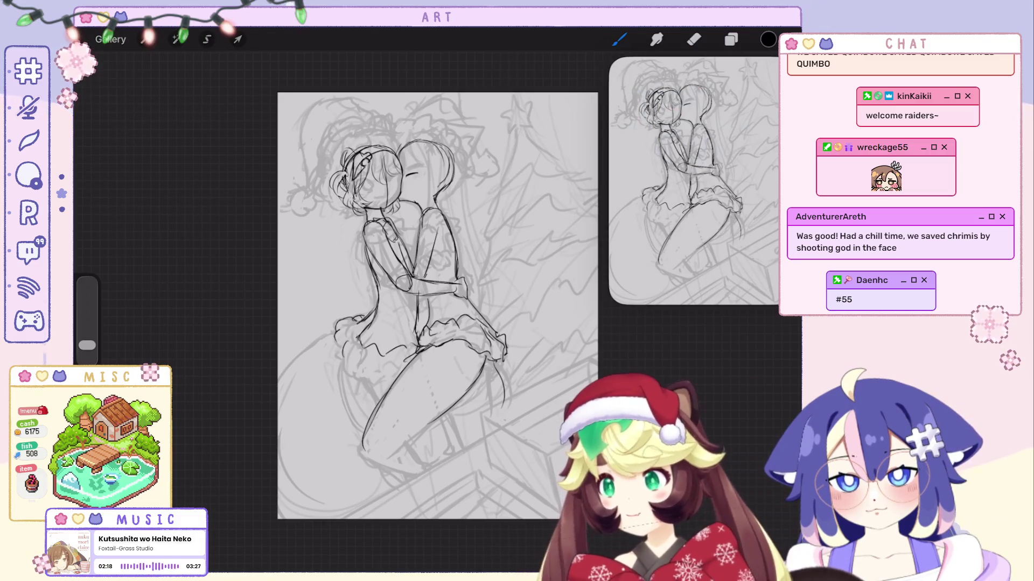
key(ctrl+z)
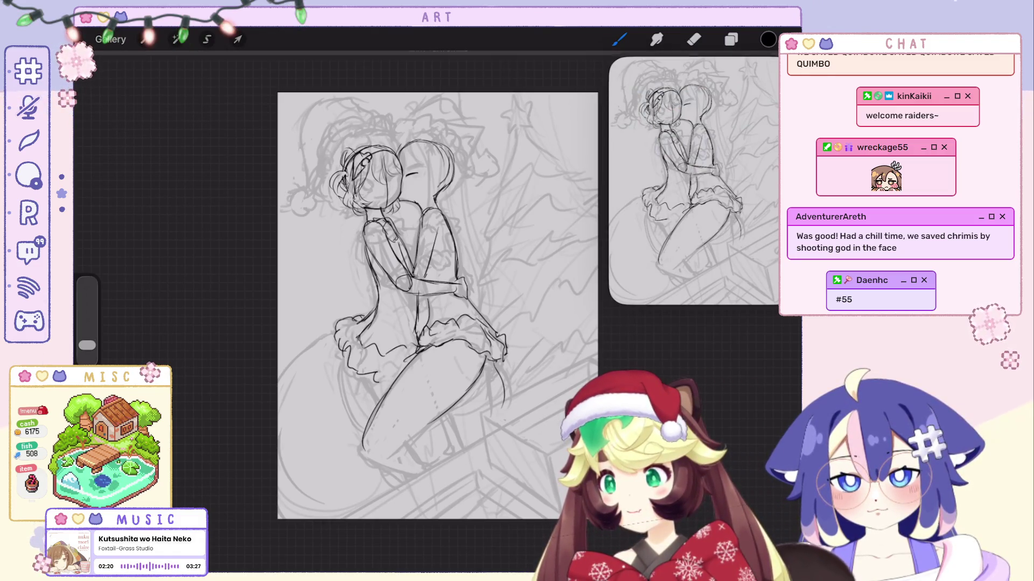
key(ctrl+z)
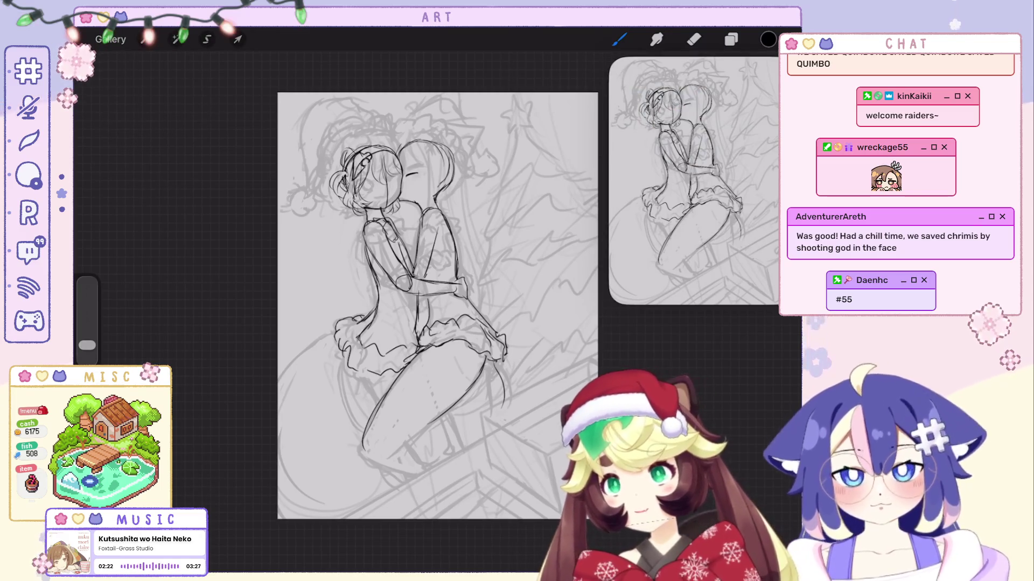
key(ctrl+z)
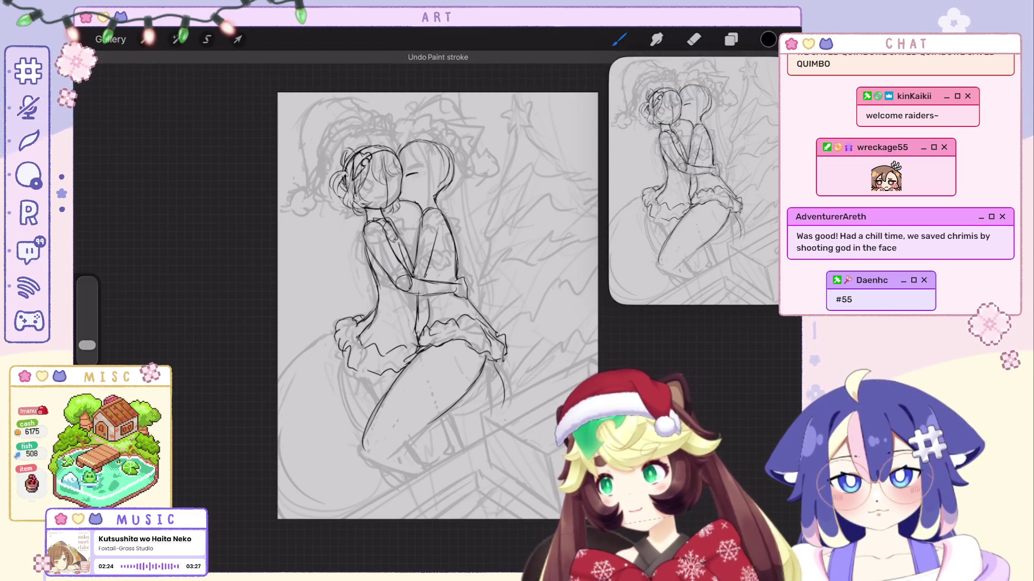
scroll(428, 305, down, 3)
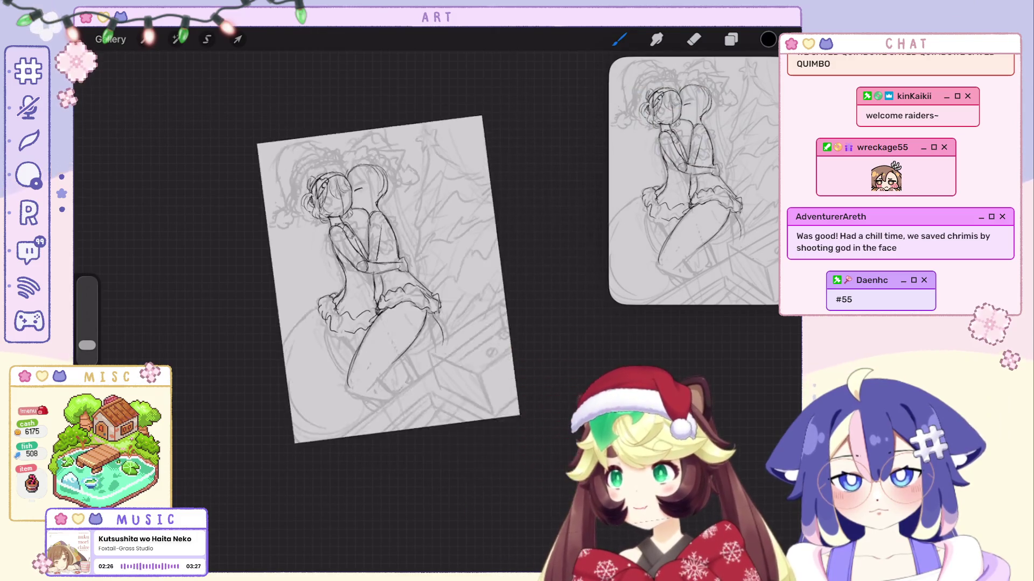
key(ctrl+z)
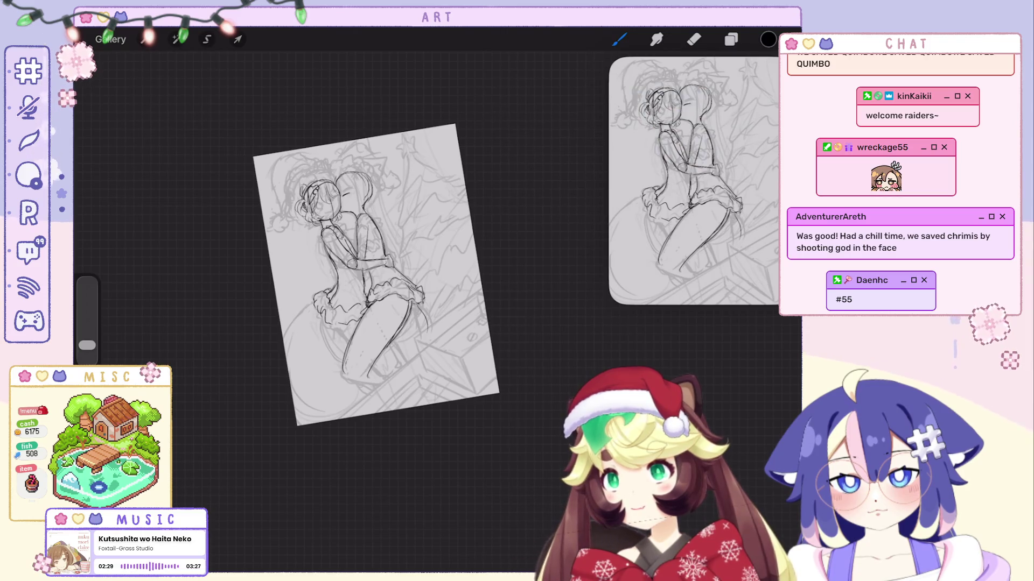
scroll(376, 276, up, 2)
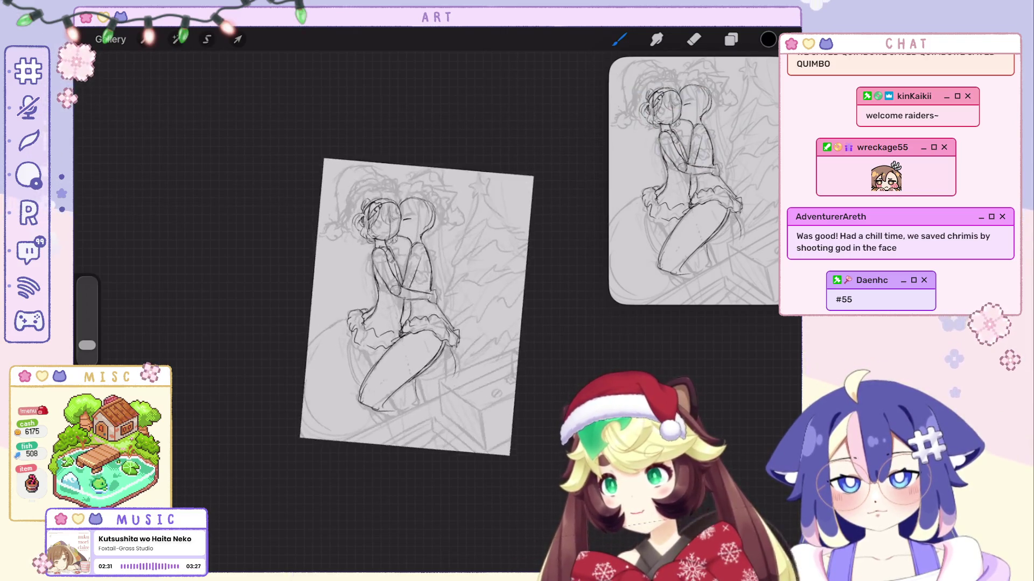
key(ctrl+z)
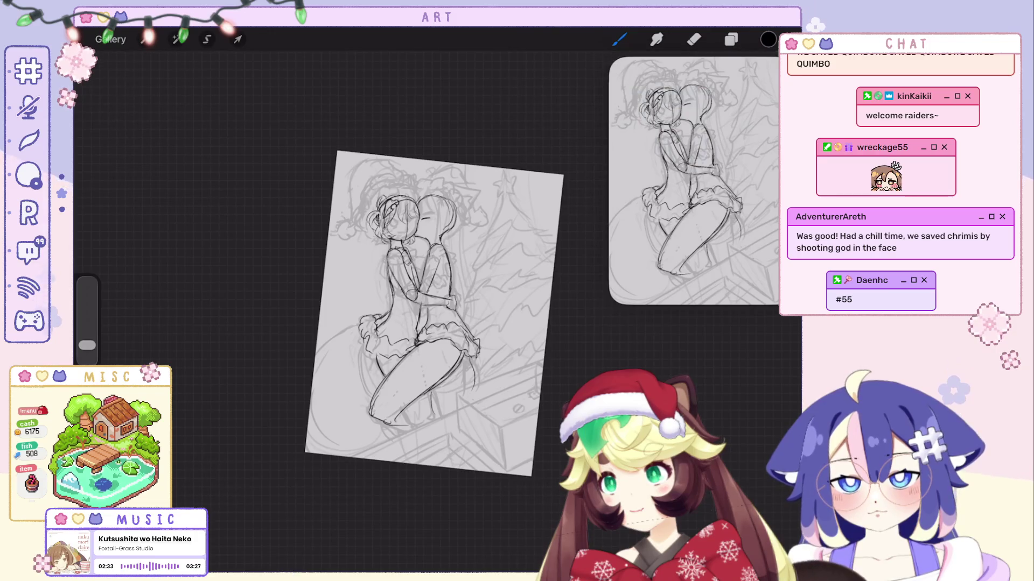
key(ctrl+shift+z)
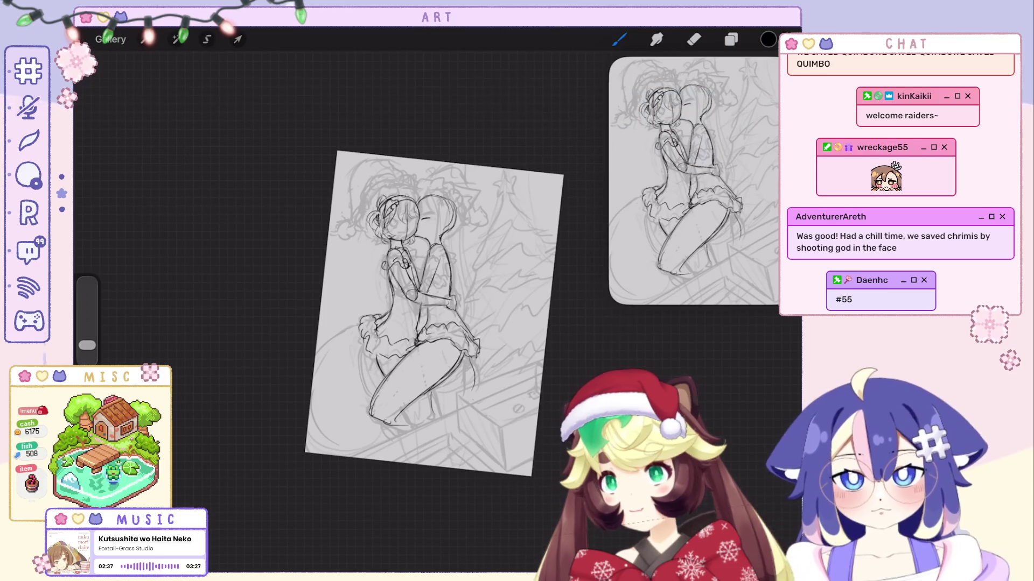
Hide Layers 8 and 7 to view the blank canvas.
click(730, 38)
click(772, 109)
click(772, 146)
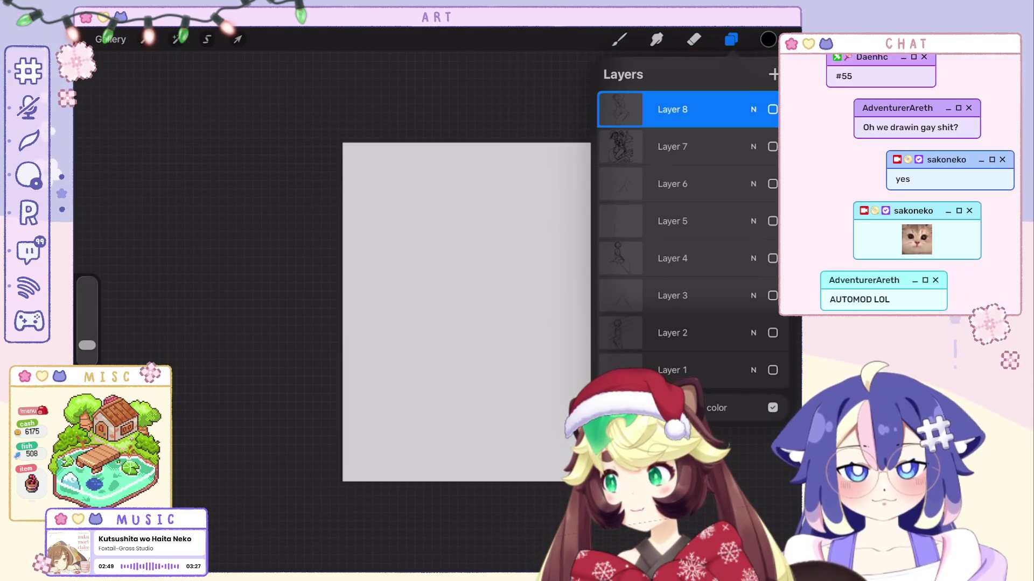
click(772, 147)
click(772, 109)
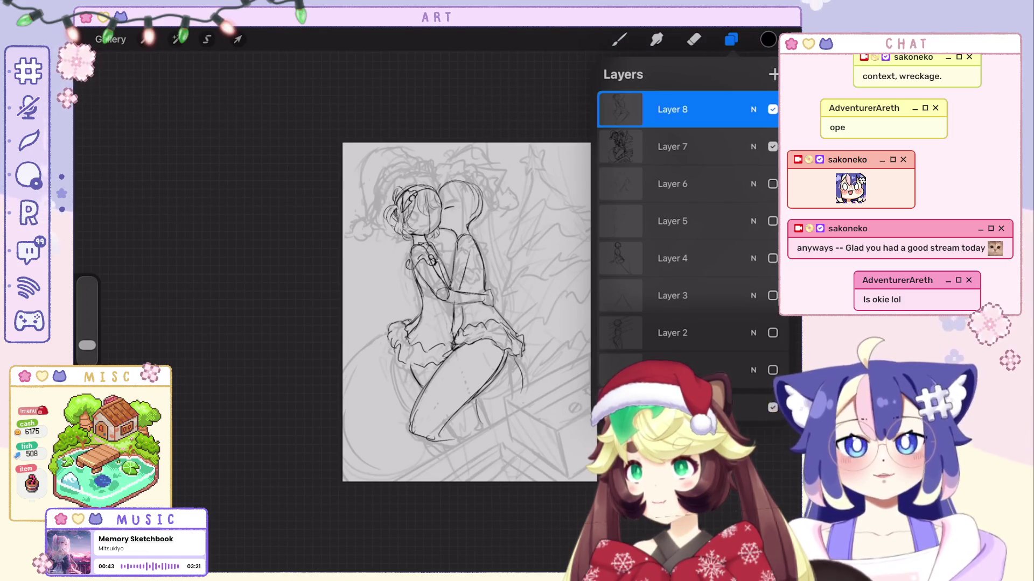
click(730, 38)
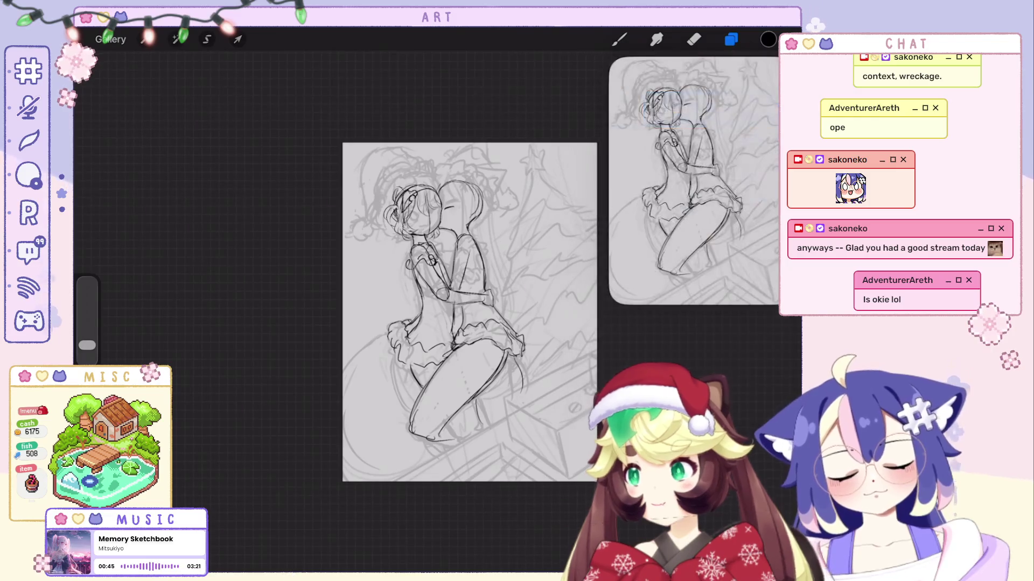
Undo four recent stray strokes around the girls' heads.
scroll(469, 312, up, 3)
key(ctrl+z)
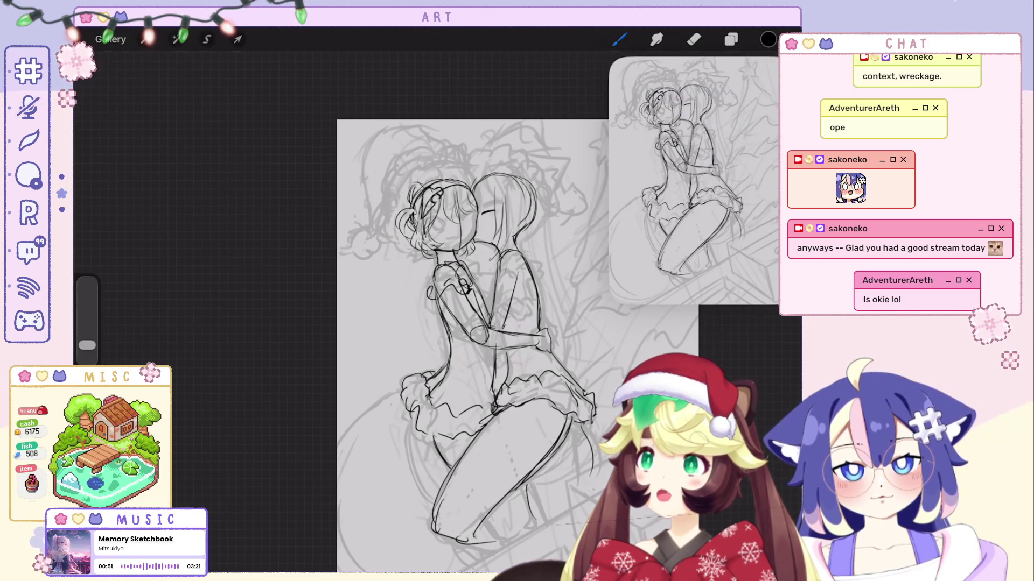
key(ctrl+z)
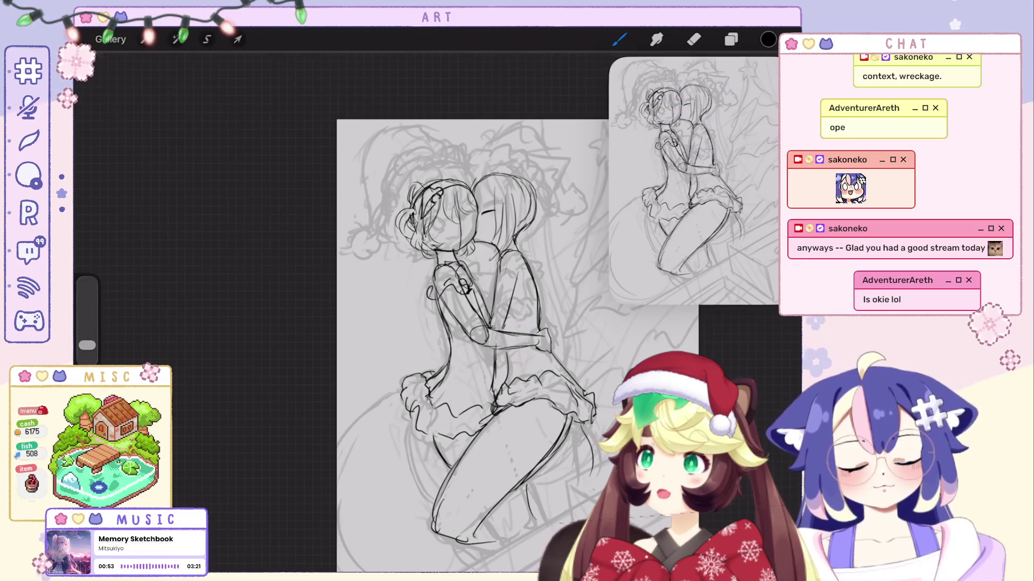
key(ctrl+z)
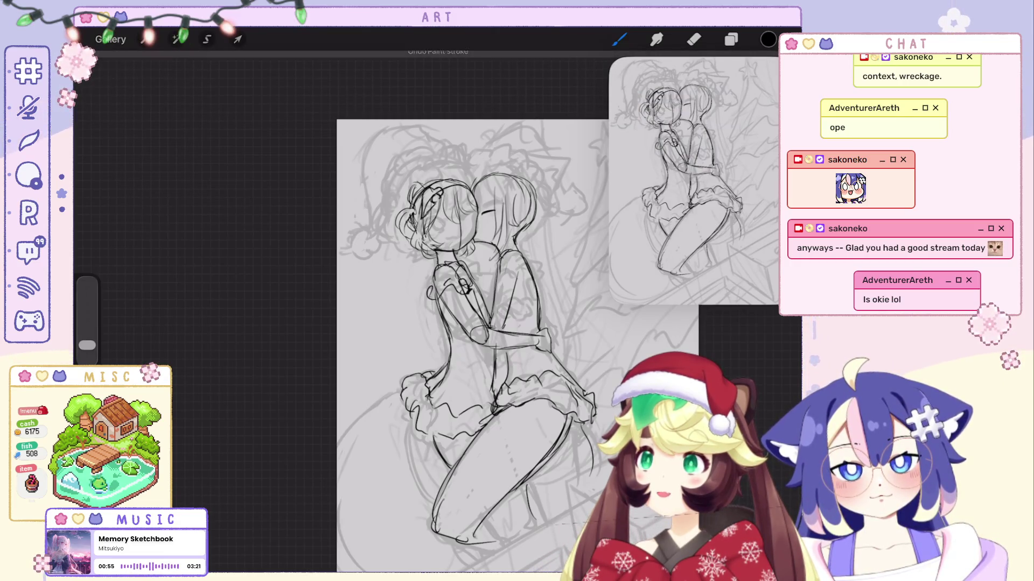
key(ctrl+z)
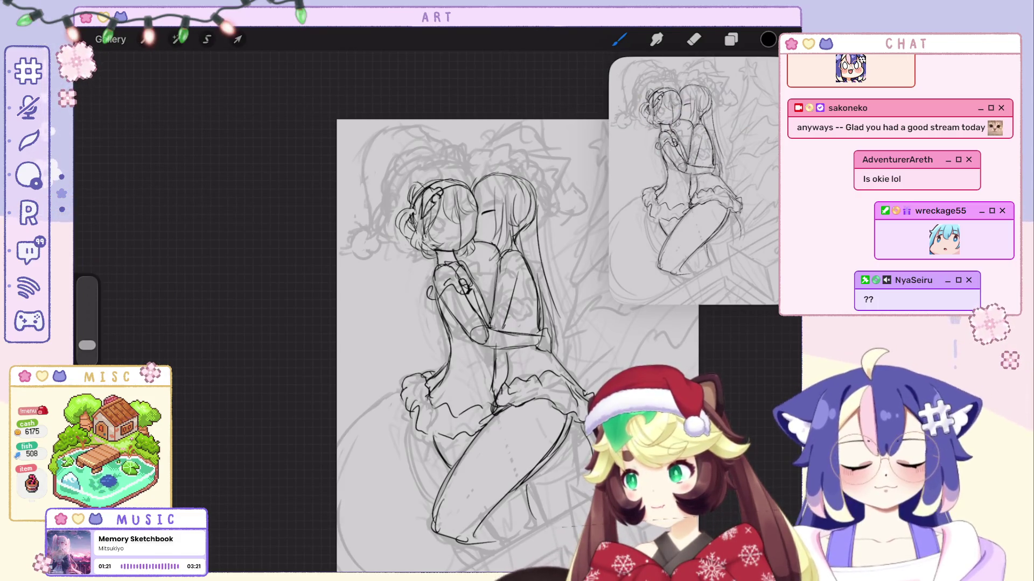
Undo eight ear and hair strokes on the right girl, restoring the last hair stroke.
scroll(472, 293, up, 3)
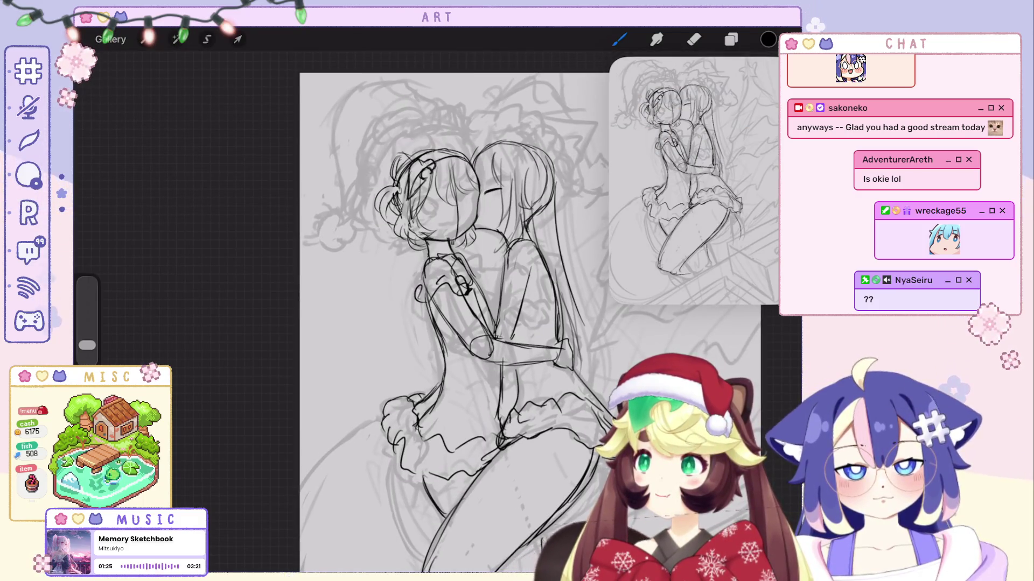
key(ctrl+z)
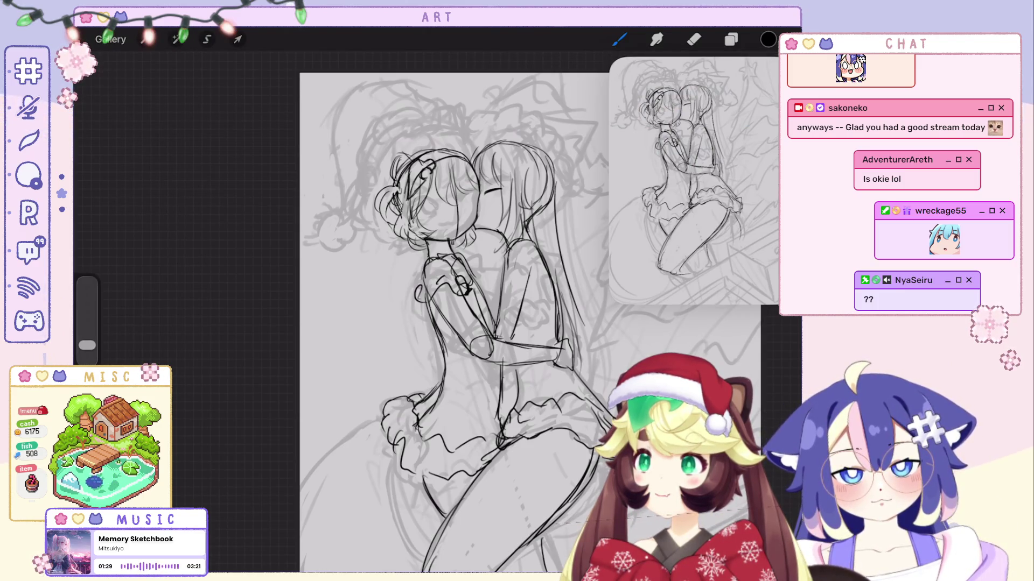
key(ctrl+z)
key(ctrl+z)
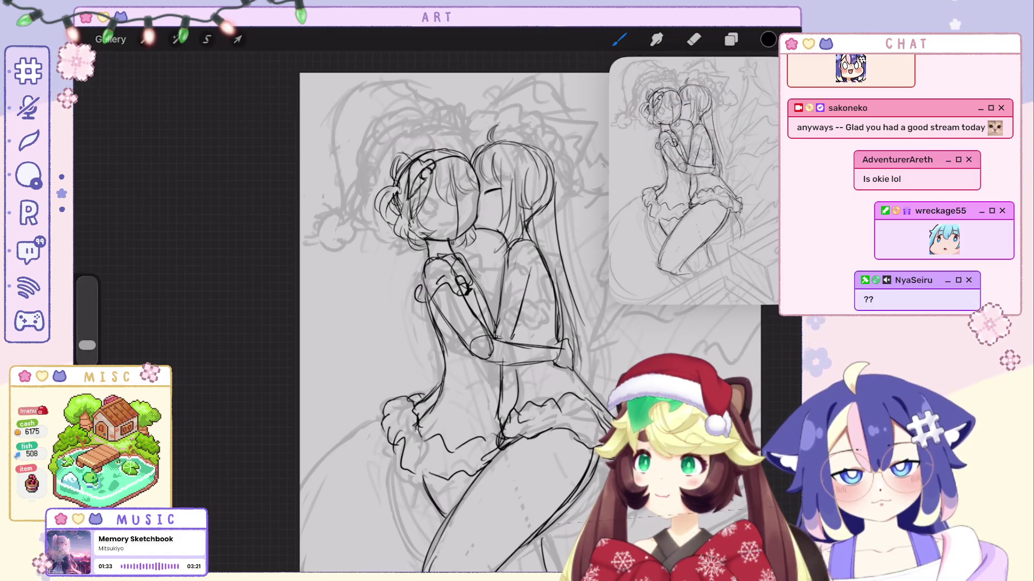
key(ctrl+z)
key(ctrl+z)
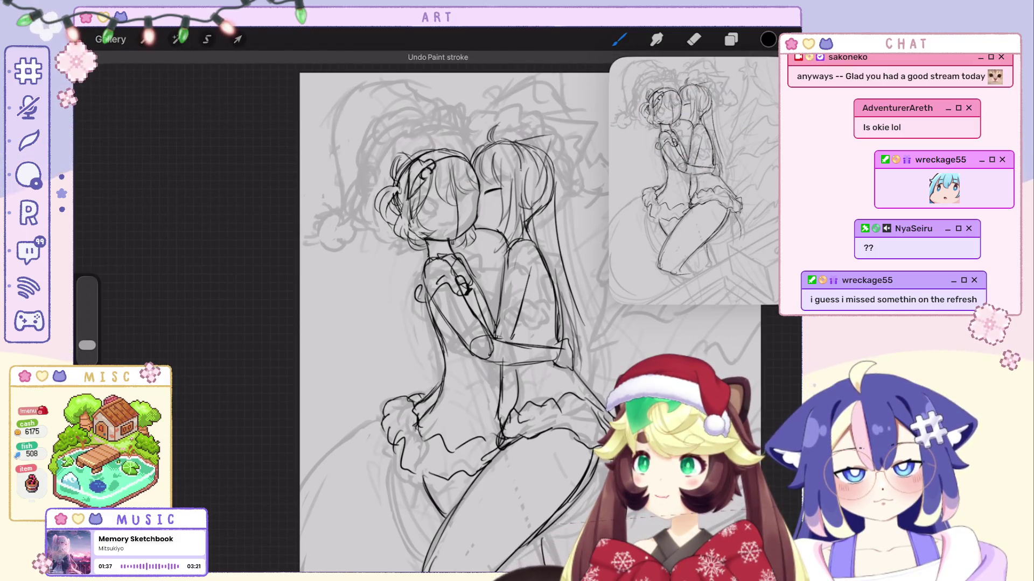
key(ctrl+z)
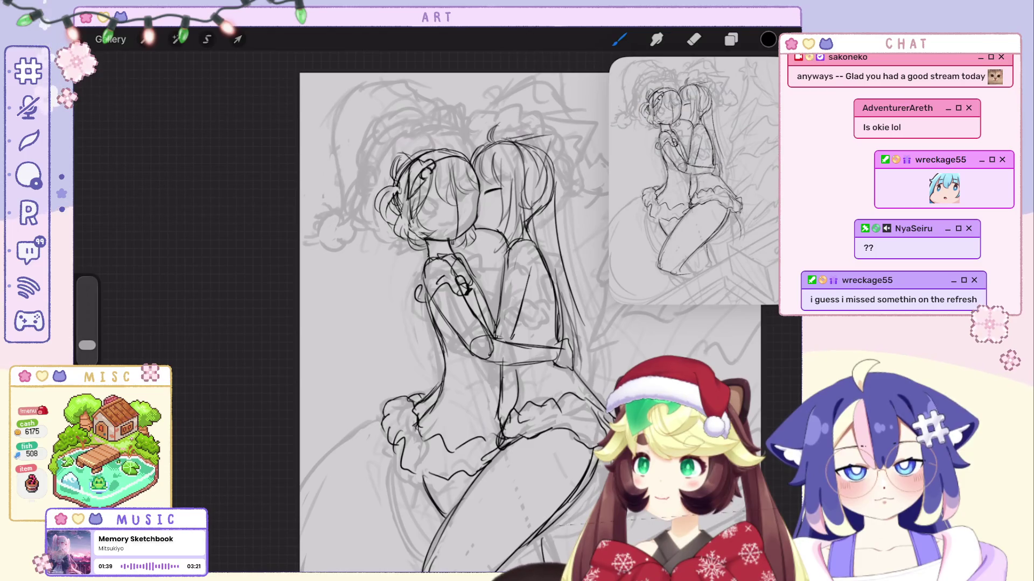
key(ctrl+z)
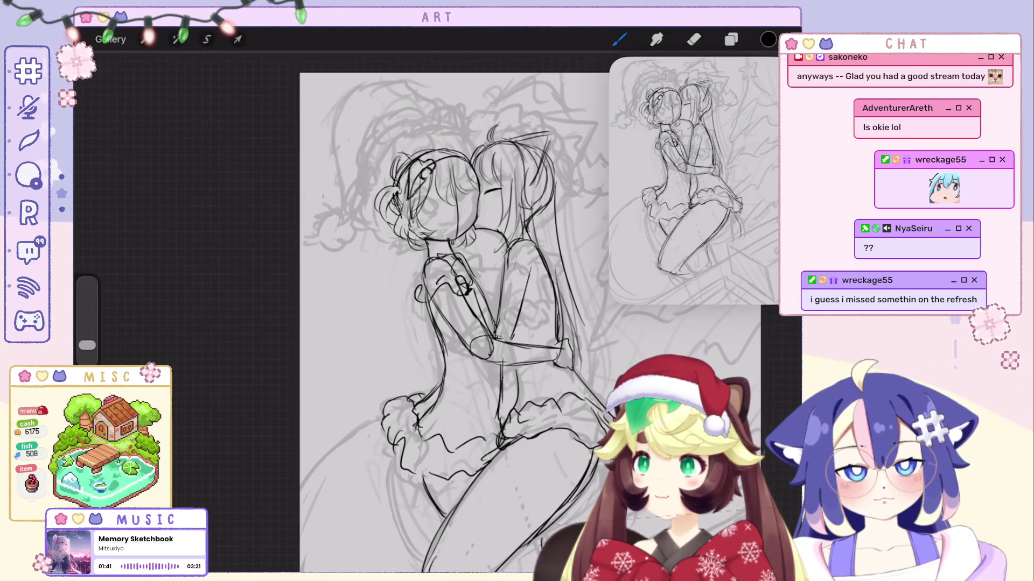
key(ctrl+z)
key(ctrl+z)
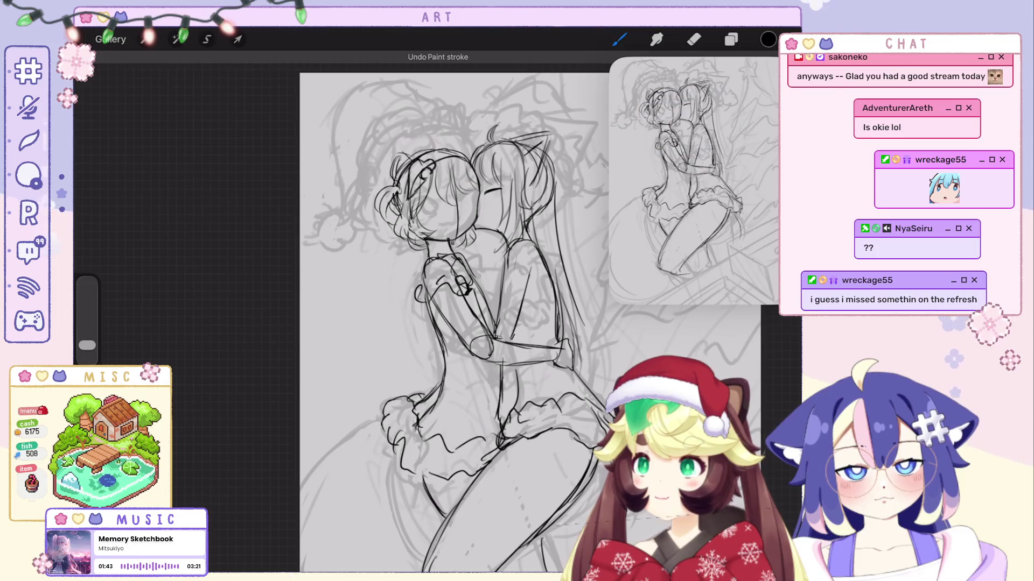
key(ctrl+z)
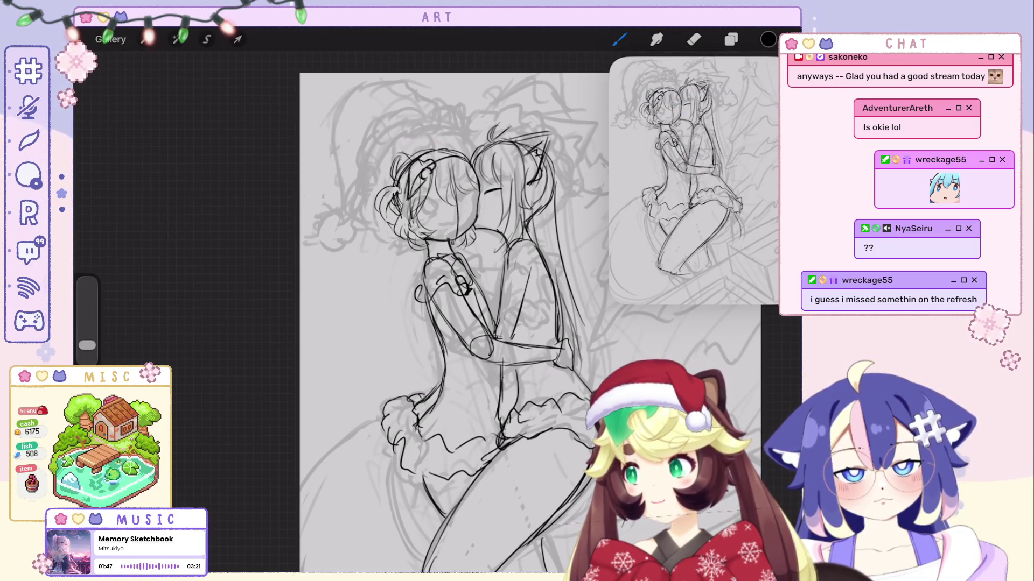
key(ctrl+z)
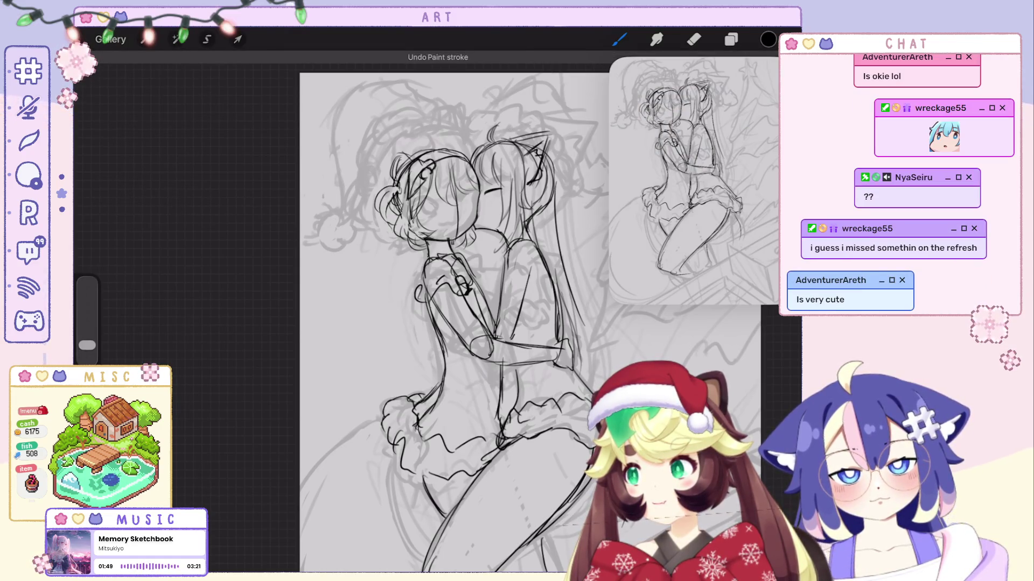
key(ctrl+shift+z)
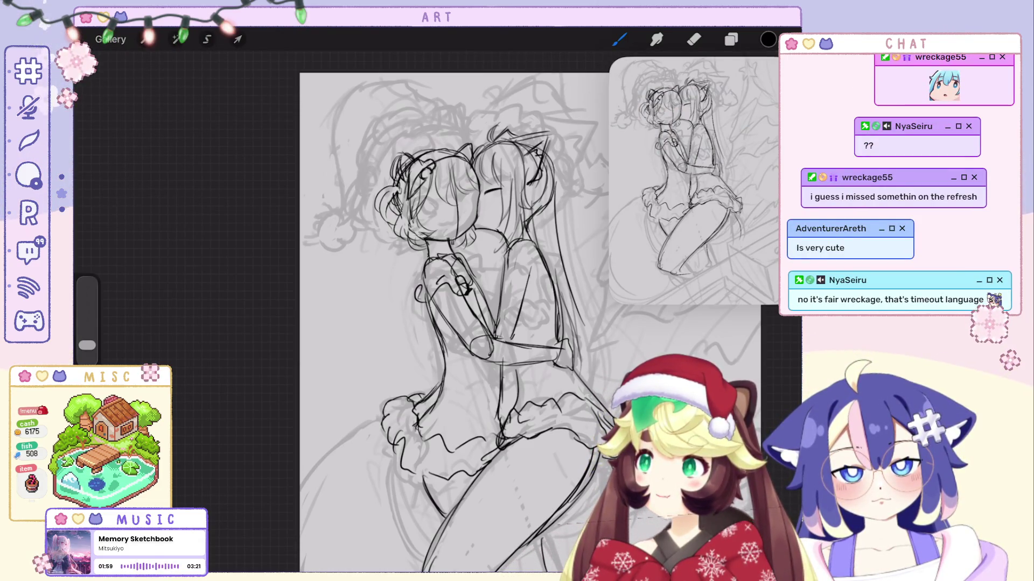
Switch briefly to the Eraser, undo one stroke, and return to the brush.
scroll(530, 323, down, 2)
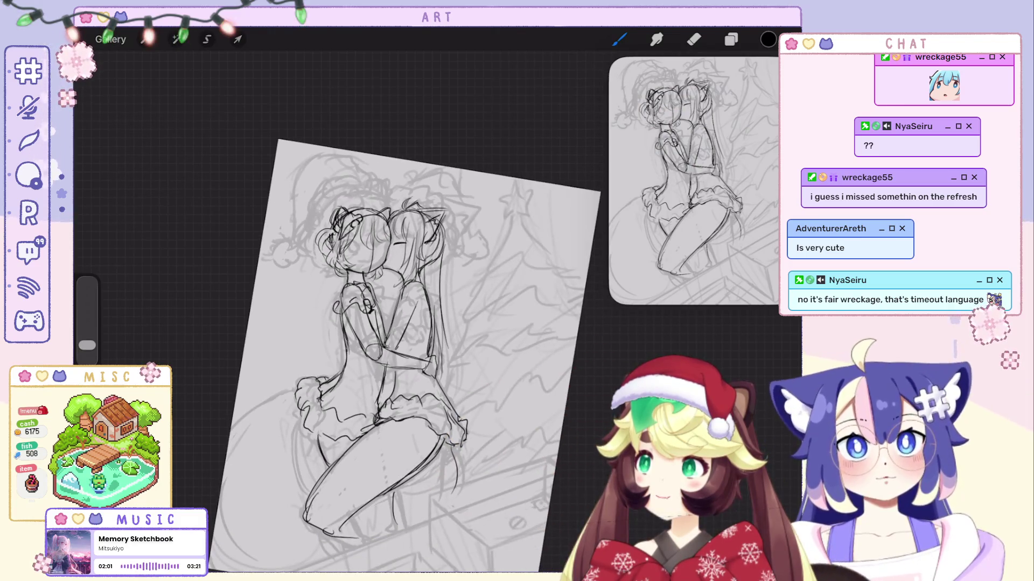
scroll(430, 334, up, 3)
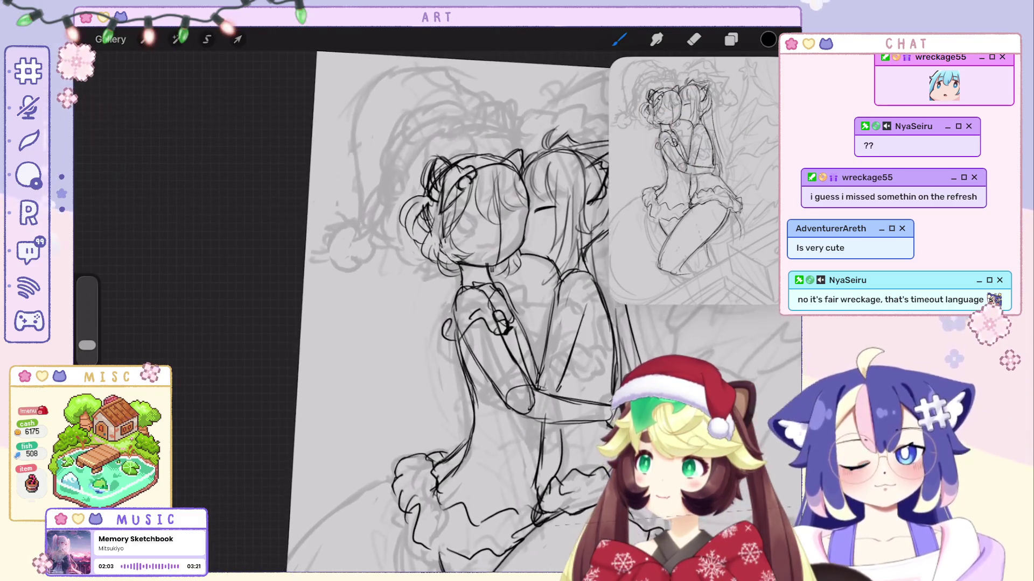
key(e)
key(ctrl+z)
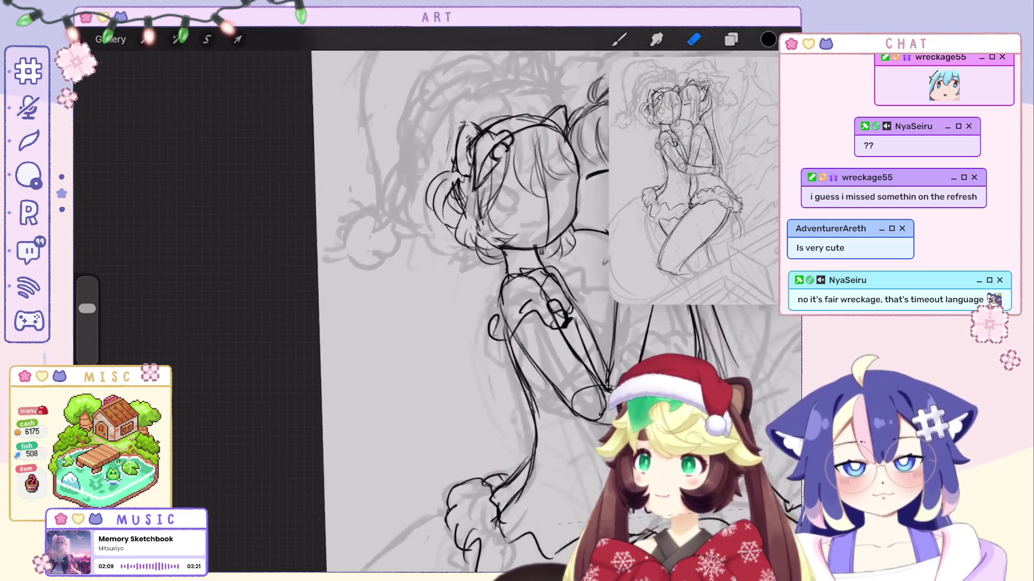
key(b)
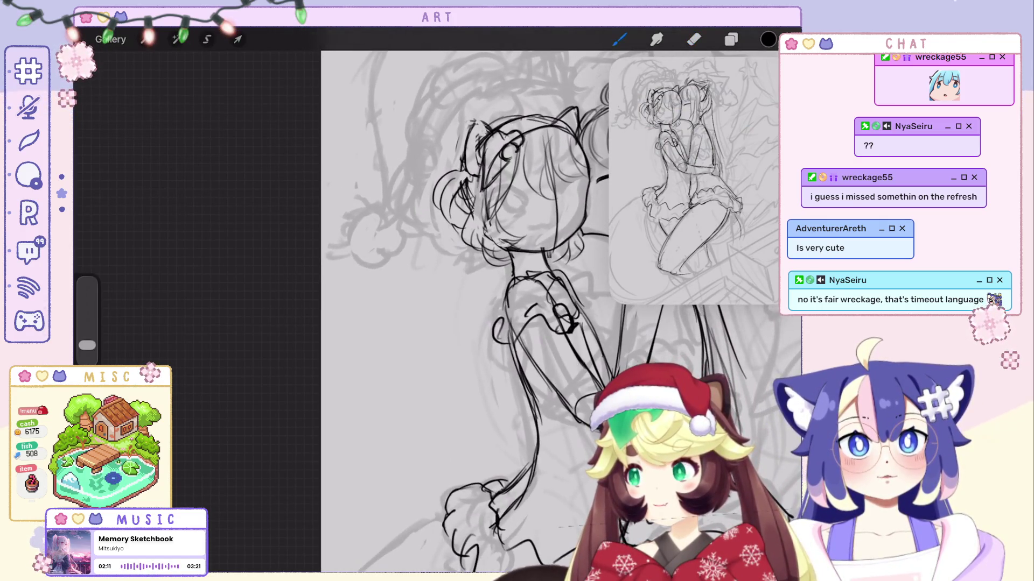
Draw a curved eye stroke on the left girl's face, then undo five failed face strokes.
scroll(474, 312, down, 3)
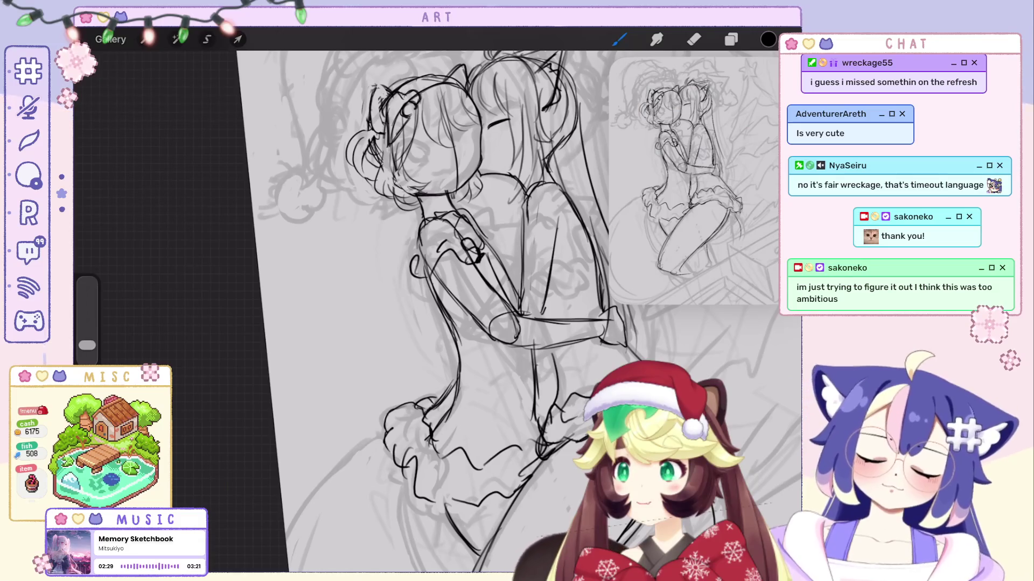
scroll(437, 316, down, 3)
scroll(438, 316, up, 3)
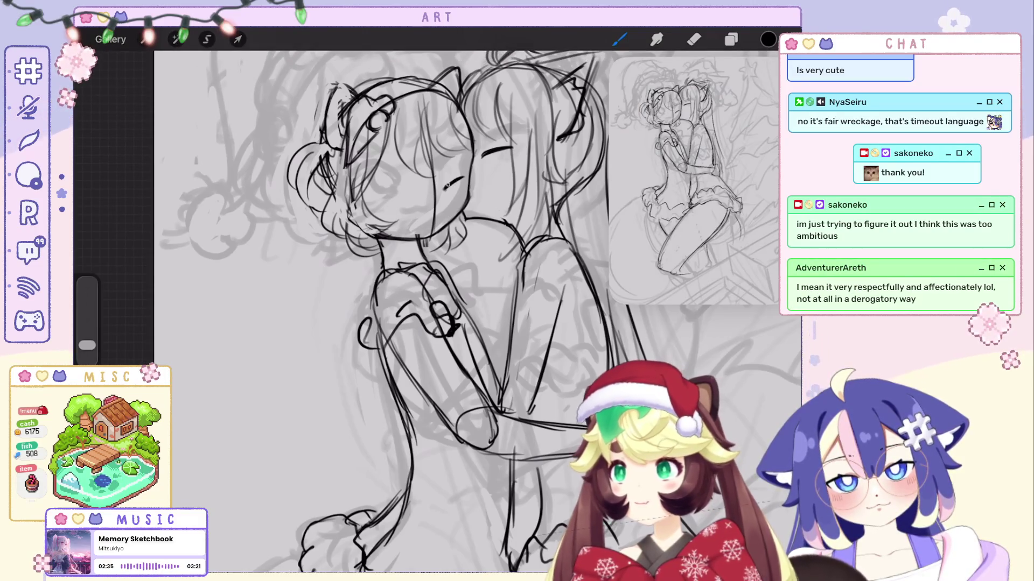
drag(446, 188, 463, 178)
key(ctrl+z)
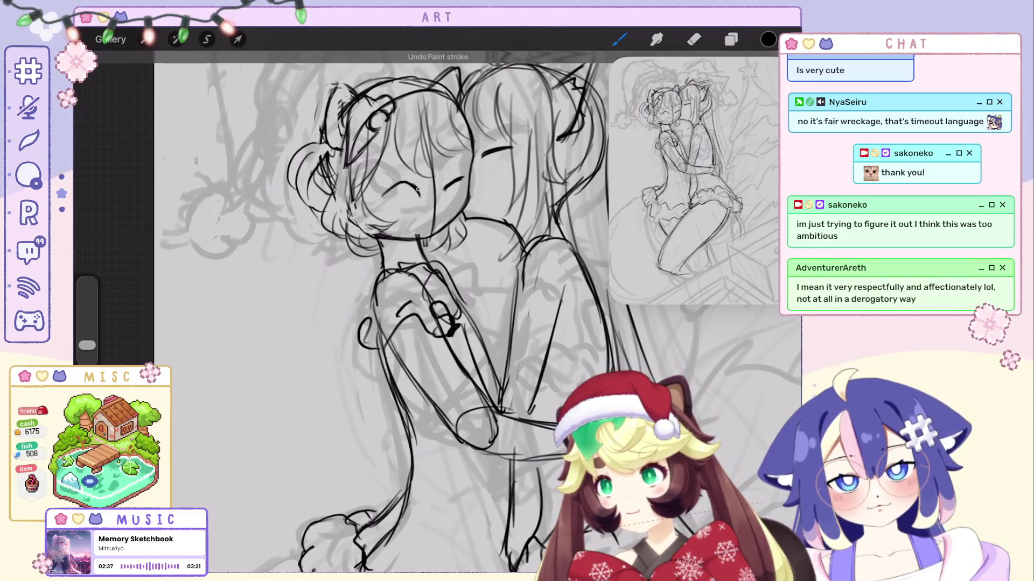
key(ctrl+z)
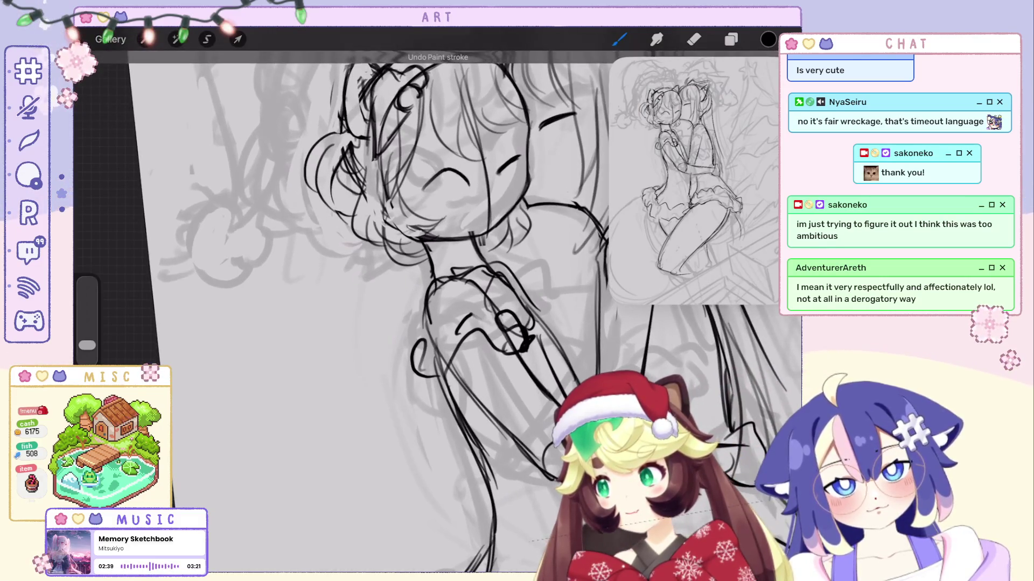
key(ctrl+z)
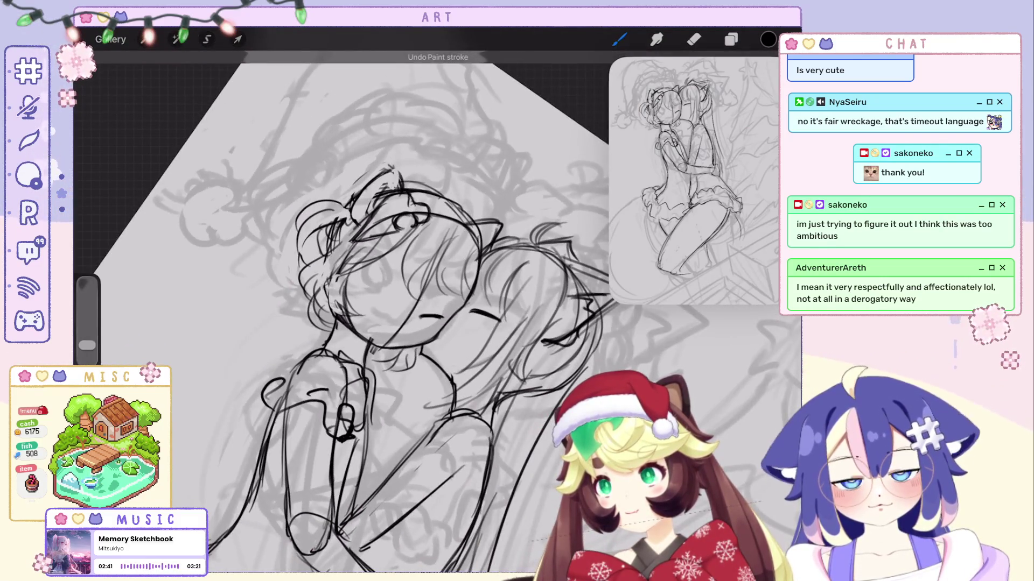
key(ctrl+z)
scroll(409, 312, up, 3)
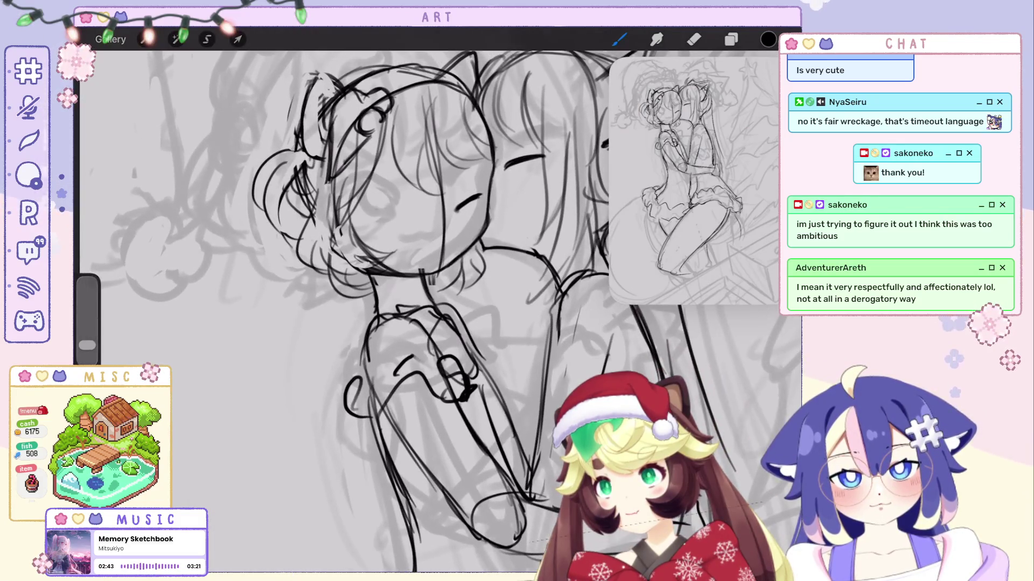
key(ctrl+z)
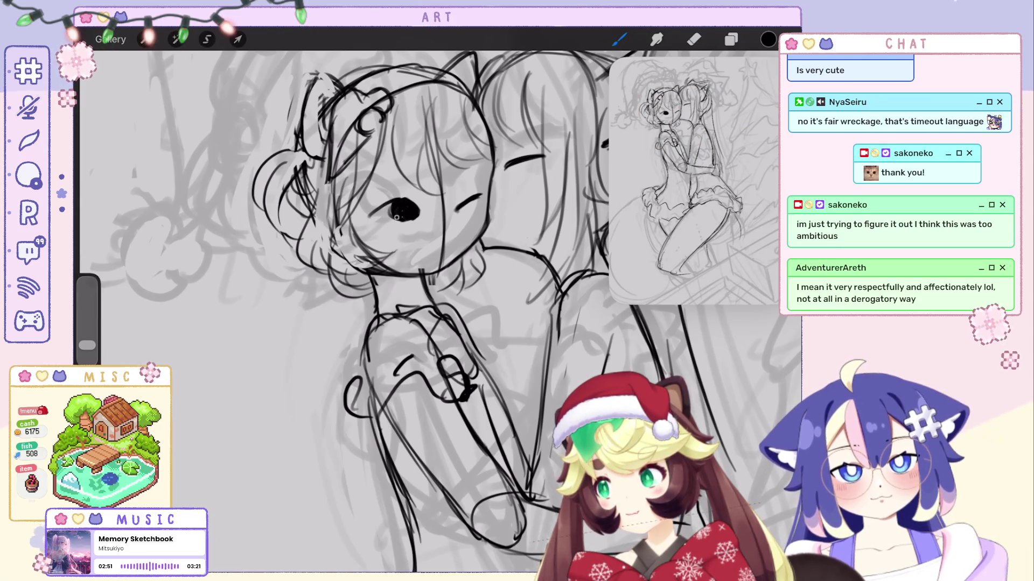
Restore the stroke near the girl's eye, then undo five small strokes around her eye and face.
key(ctrl+shift+z)
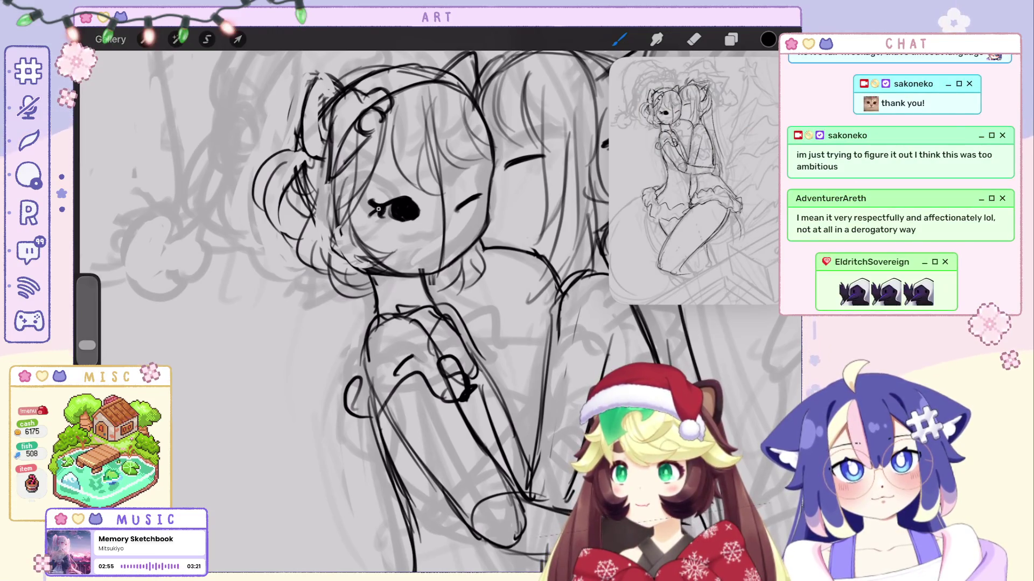
scroll(430, 312, down, 1)
scroll(431, 312, down, 3)
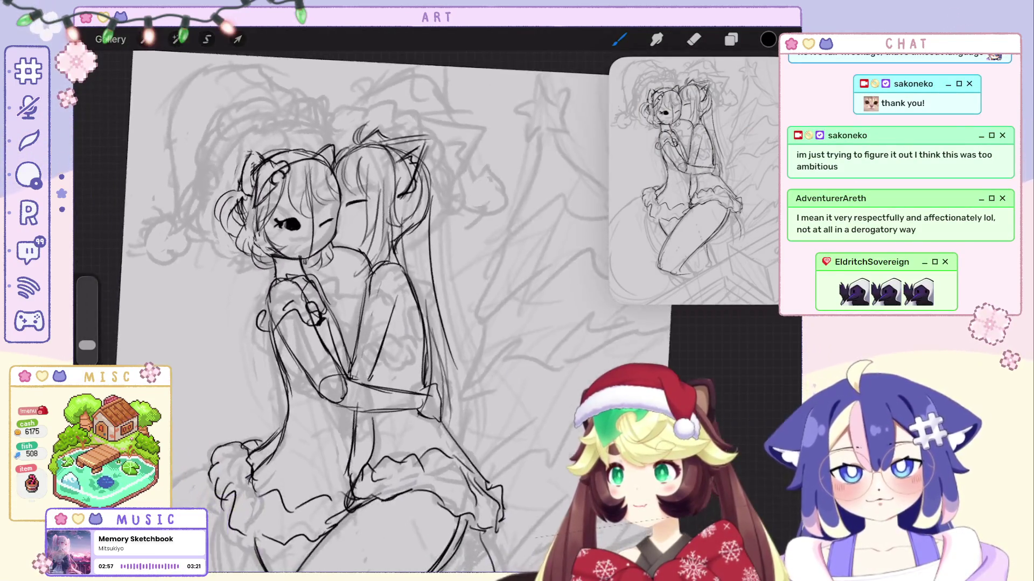
key(ctrl+z)
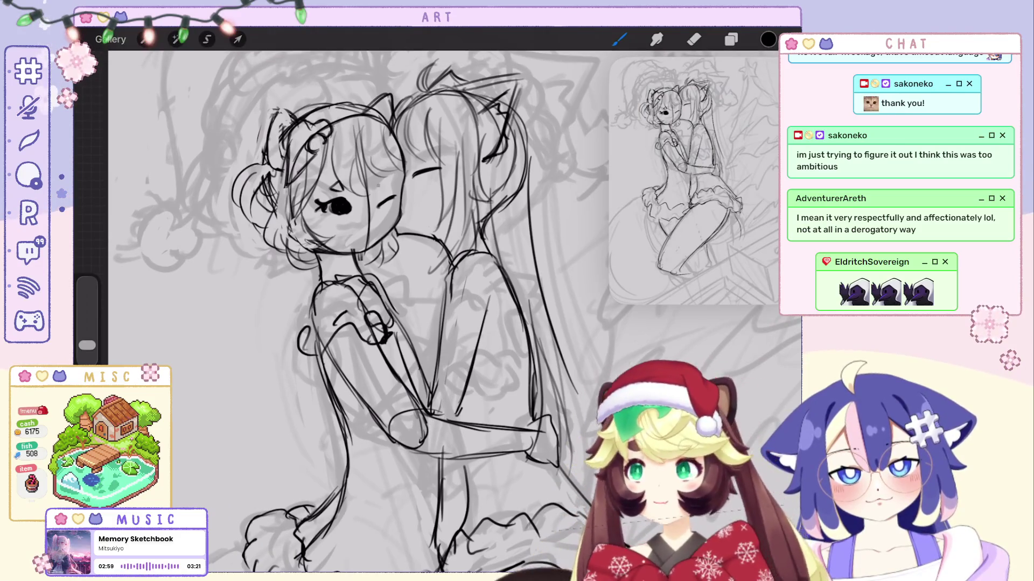
key(ctrl+z)
scroll(366, 313, down, 3)
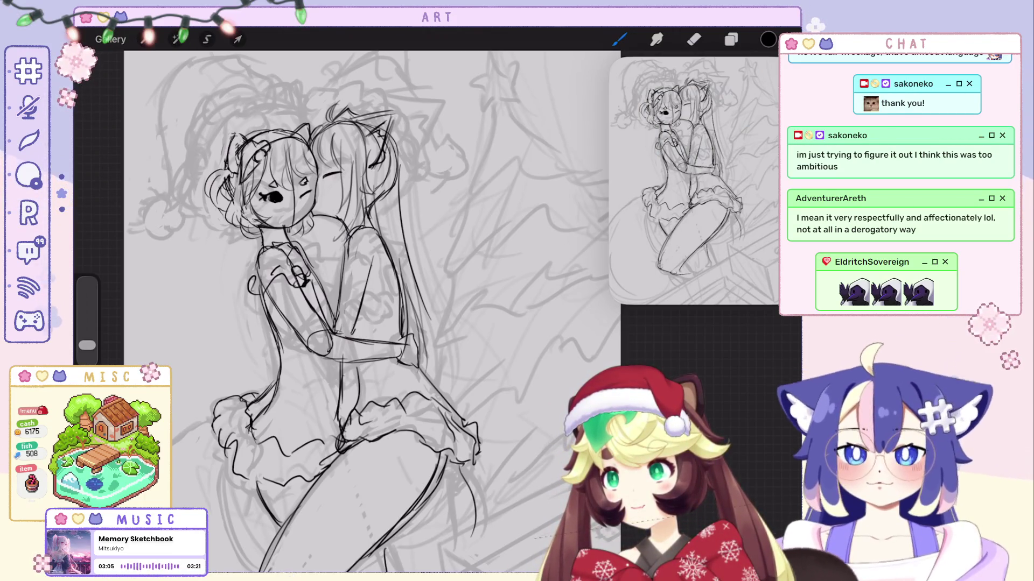
scroll(344, 269, up, 3)
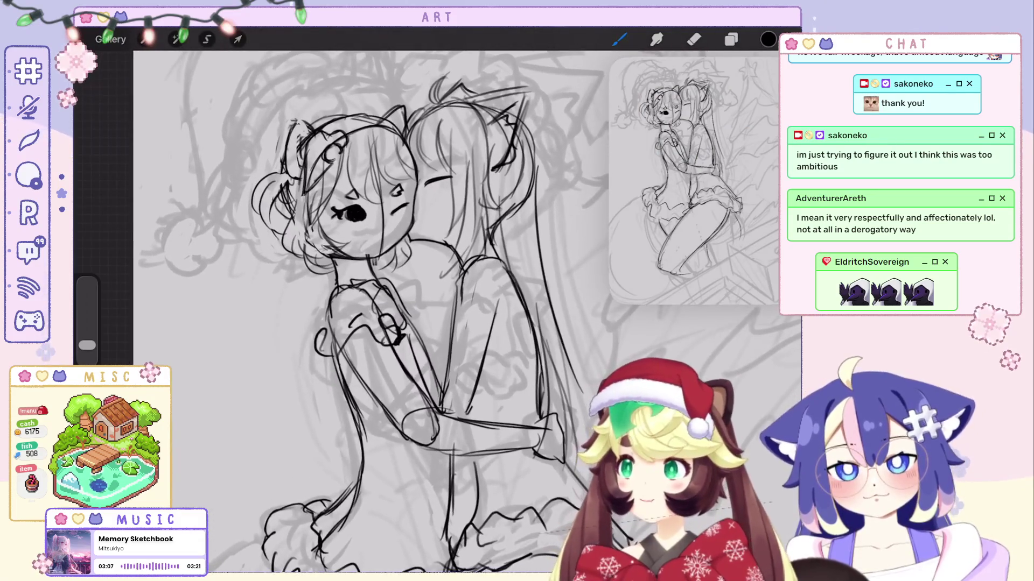
key(ctrl+z)
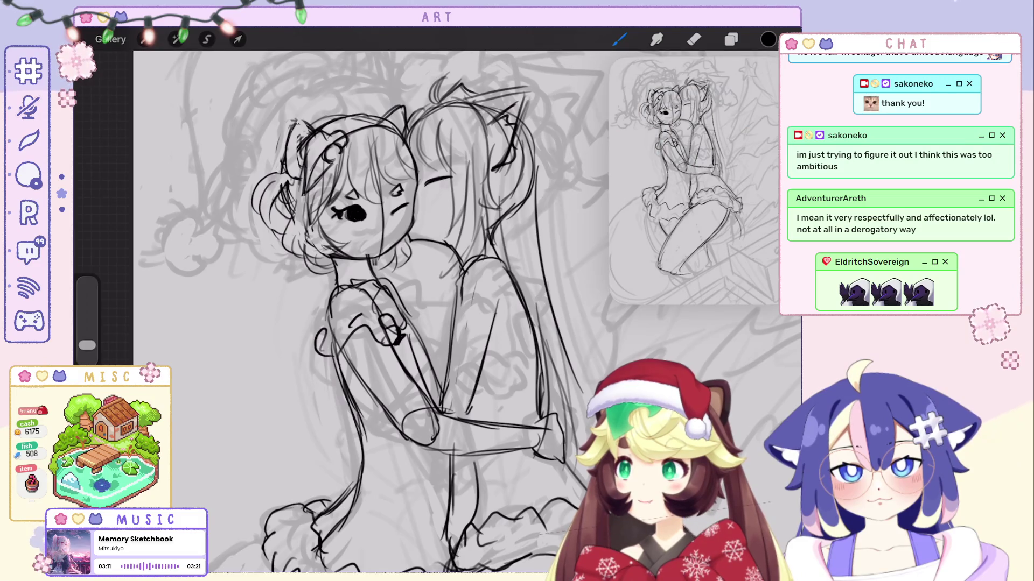
key(ctrl+z)
key(ctrl+z)
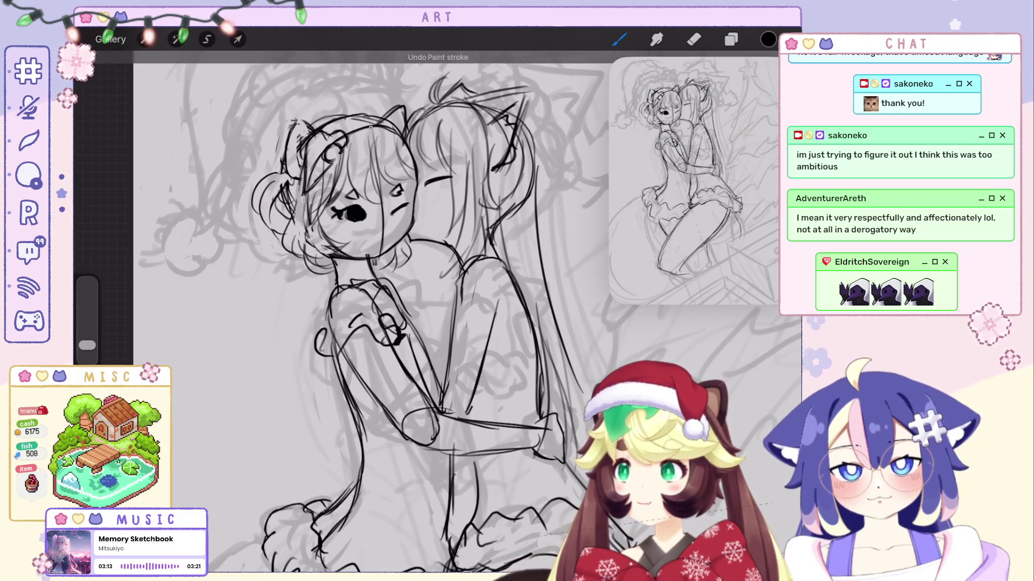
key(ctrl+z)
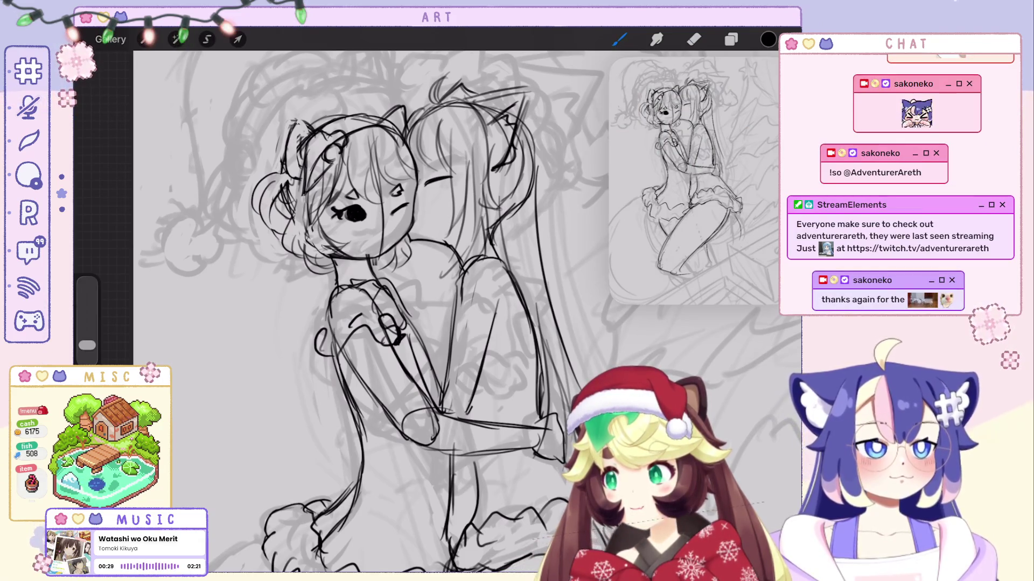
Undo one more face stroke and switch to the Eraser for cleanup.
scroll(409, 302, down, 3)
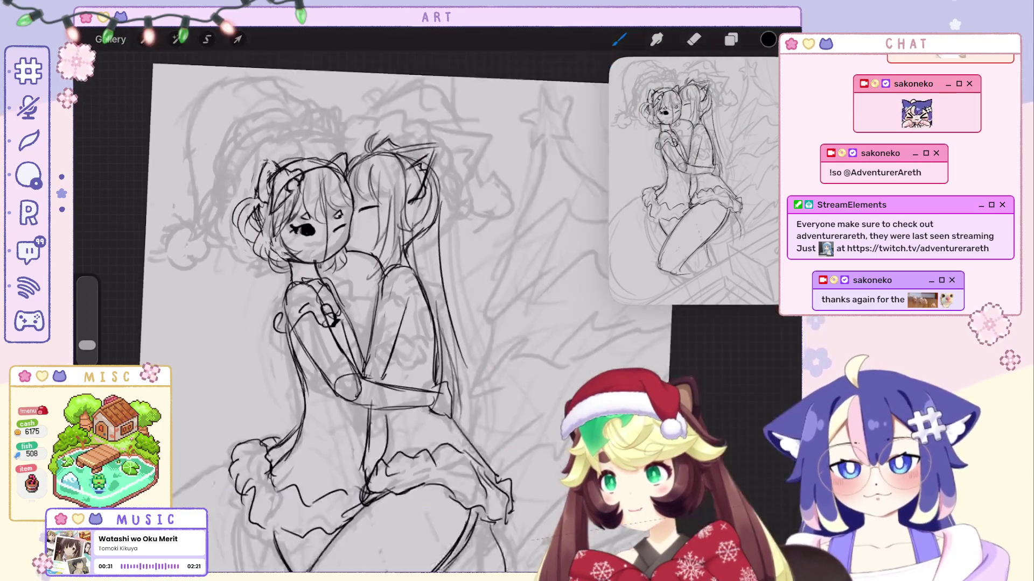
scroll(409, 302, up, 6)
key(ctrl+z)
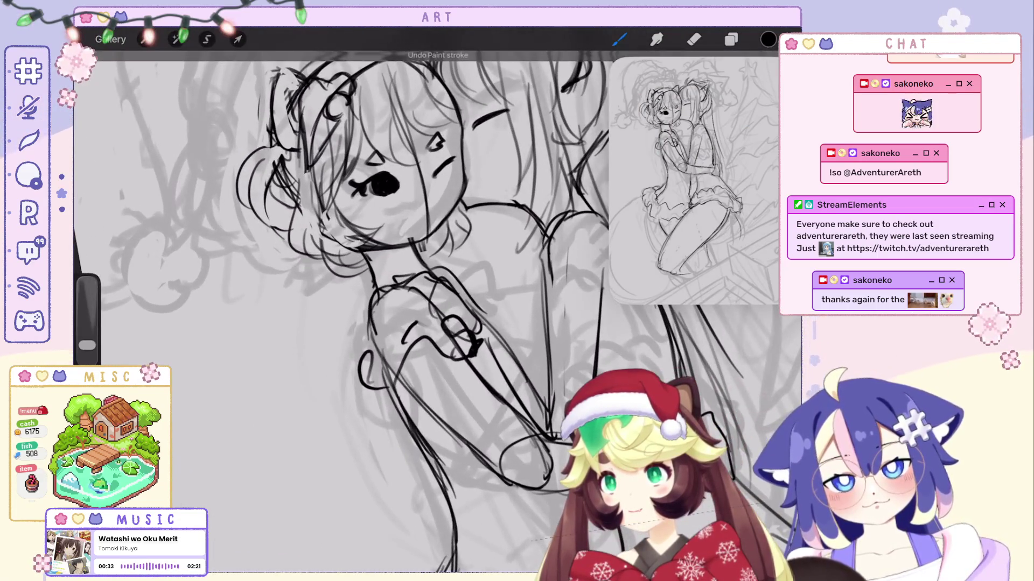
scroll(409, 301, down, 5)
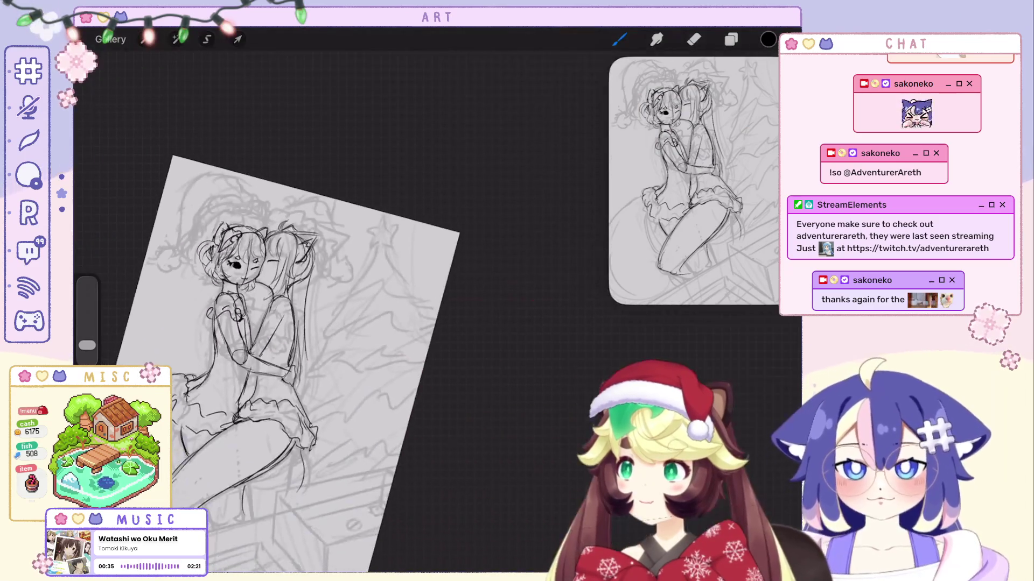
scroll(409, 301, up, 8)
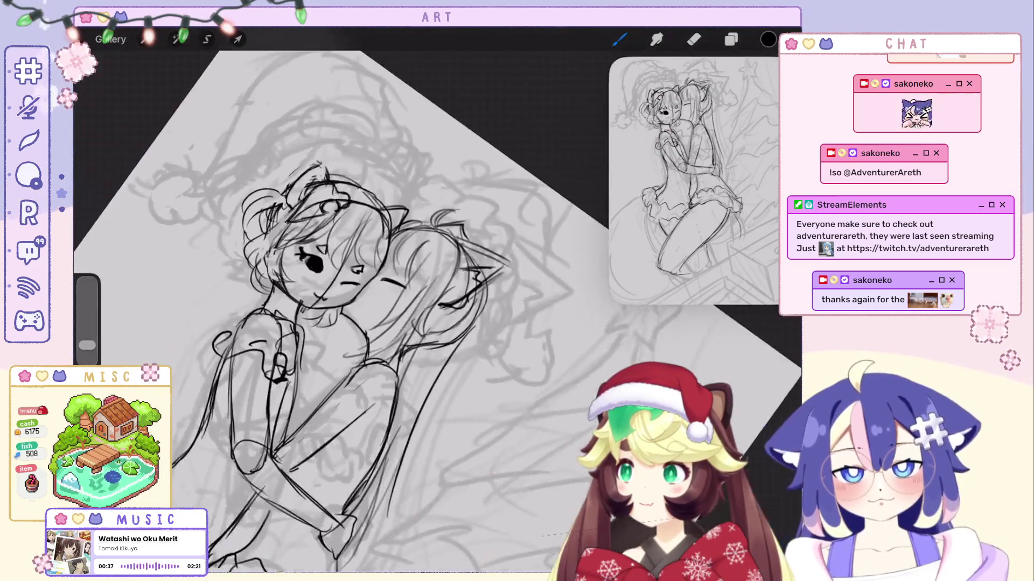
key(e)
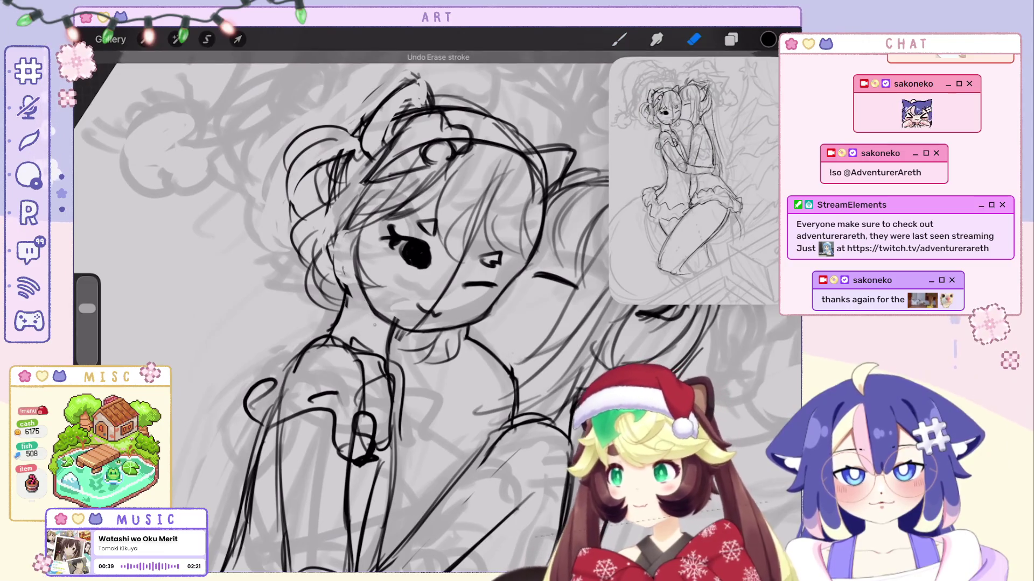
scroll(409, 302, down, 5)
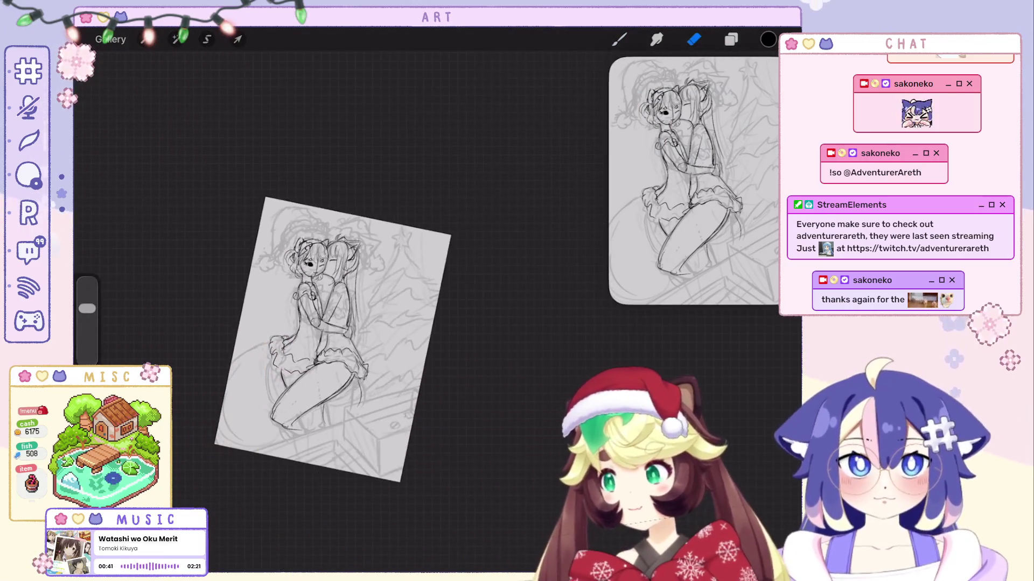
scroll(342, 307, down, 2)
click(730, 39)
Hide Layer 8, fade Layer 7 to 3% opacity, and add a new Layer 9.
click(772, 109)
click(753, 110)
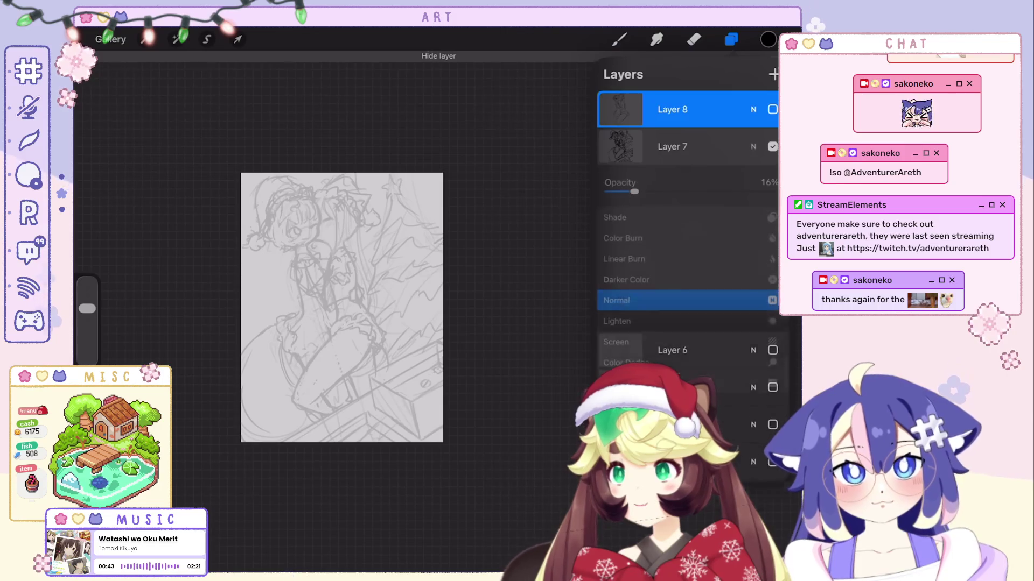
drag(631, 192, 610, 192)
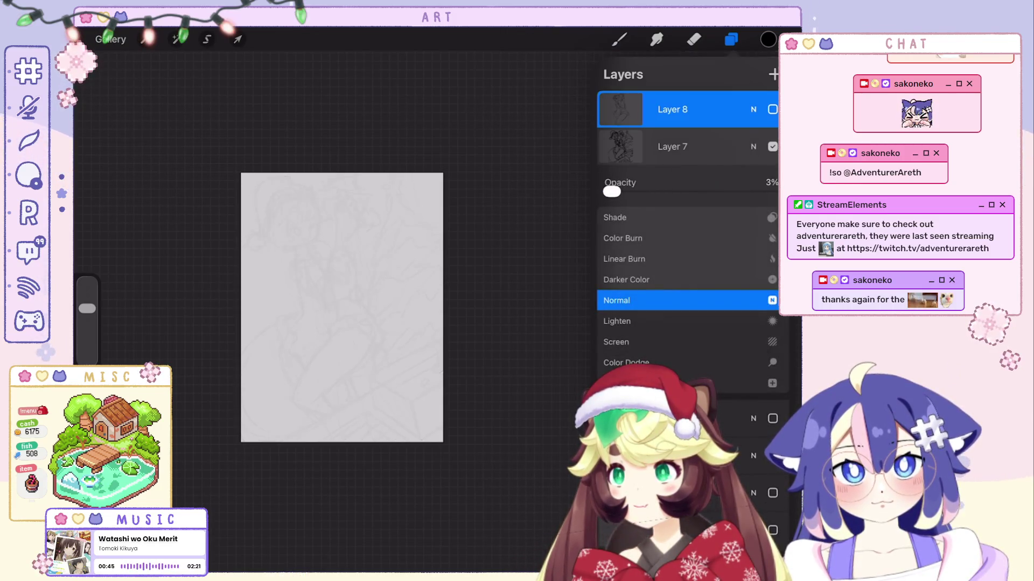
click(753, 146)
click(773, 74)
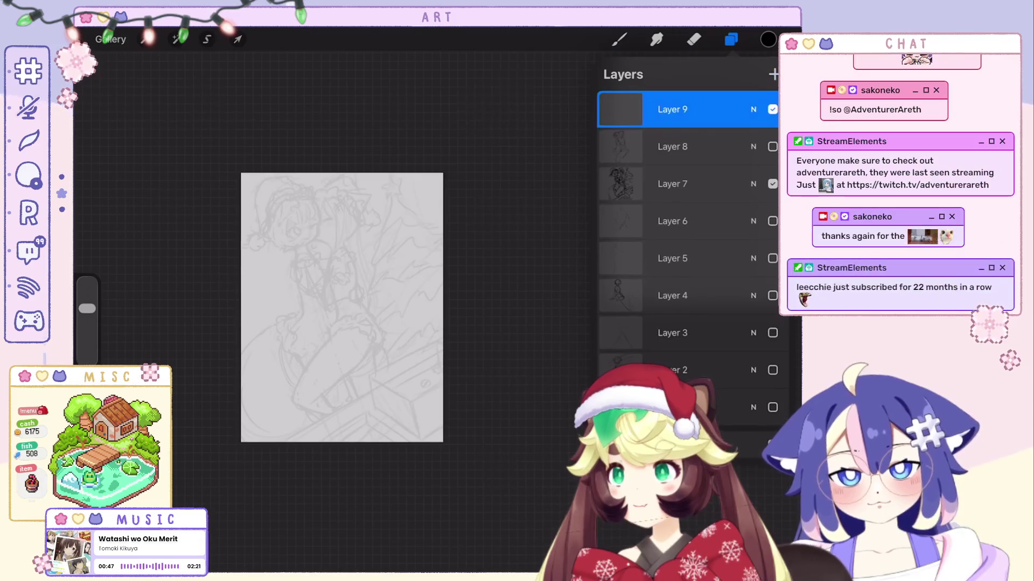
Draw a first curved stroke near the girls' torso on Layer 9.
scroll(395, 315, up, 3)
key(e)
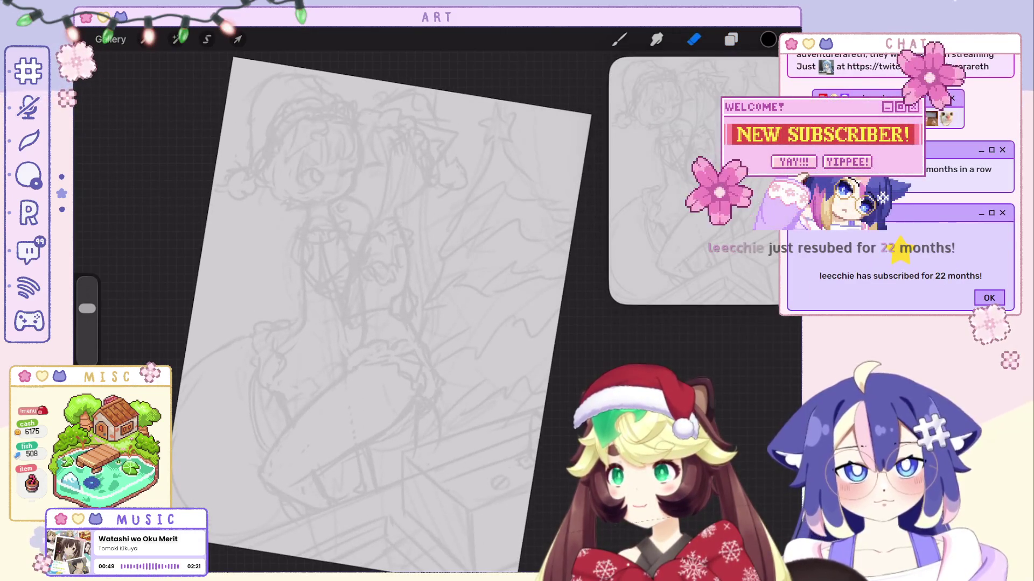
click(731, 38)
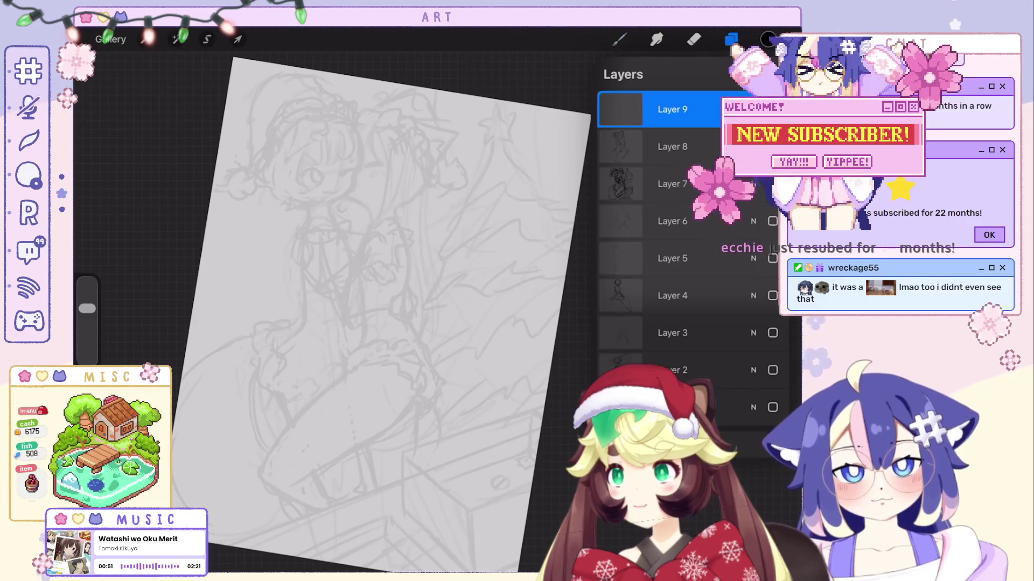
click(619, 39)
key(ctrl+z)
mouse_move(369, 233)
mouse_down()
mouse_move(364, 311)
mouse_move(393, 303)
mouse_up()
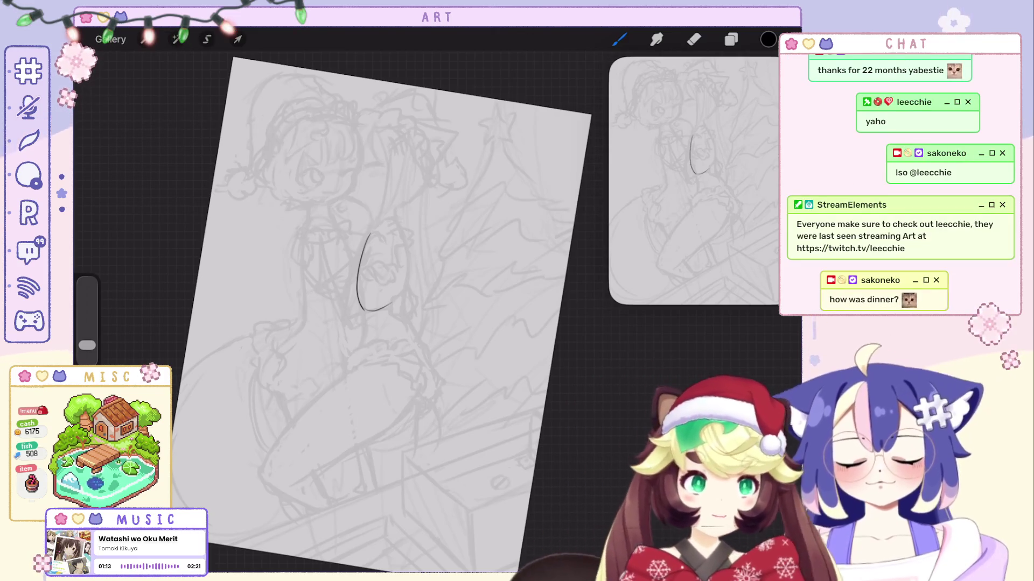
Close the ankle arc into an oval and try strokes beneath it, undoing the unwanted curves.
scroll(398, 301, up, 1)
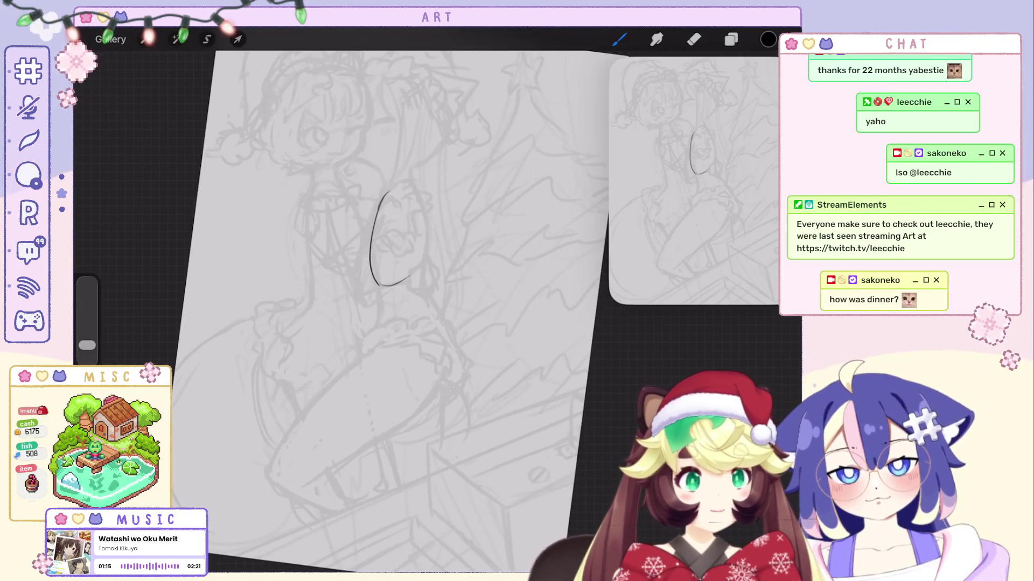
drag(385, 200, 415, 279)
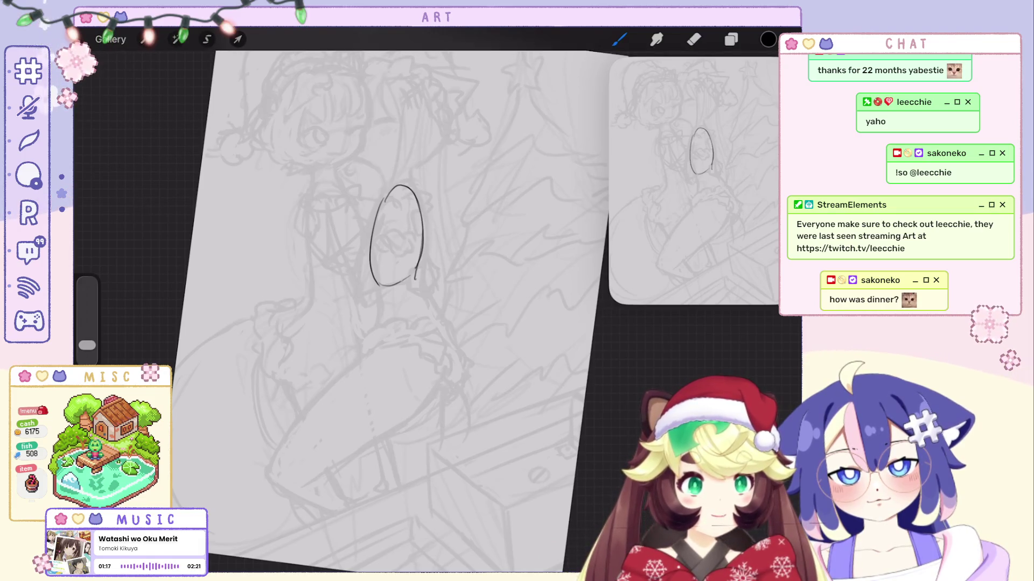
key(ctrl+z)
mouse_move(380, 334)
mouse_down()
mouse_move(412, 298)
mouse_move(450, 356)
mouse_up()
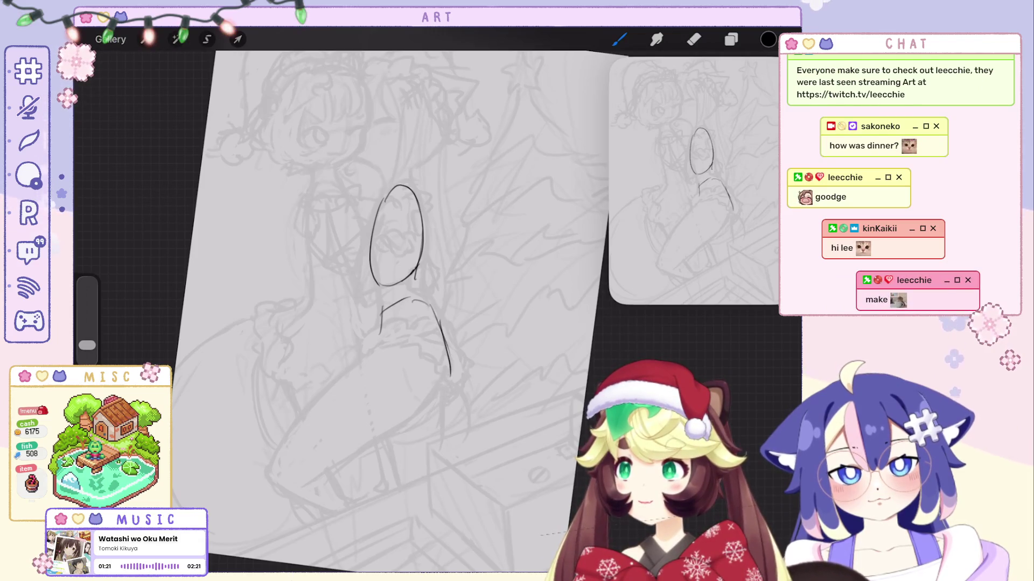
drag(380, 332, 445, 383)
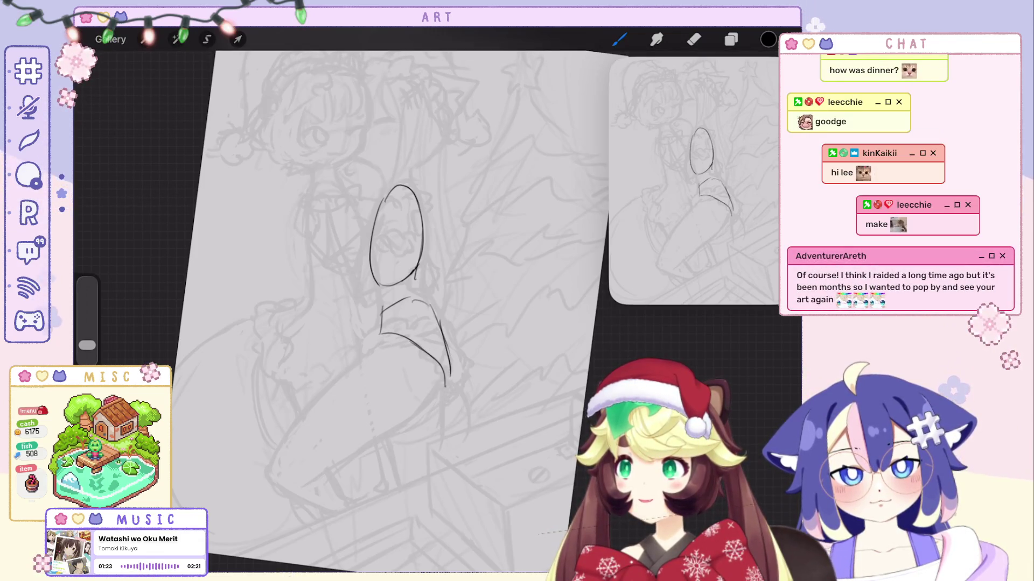
drag(379, 339, 444, 387)
key(ctrl+z)
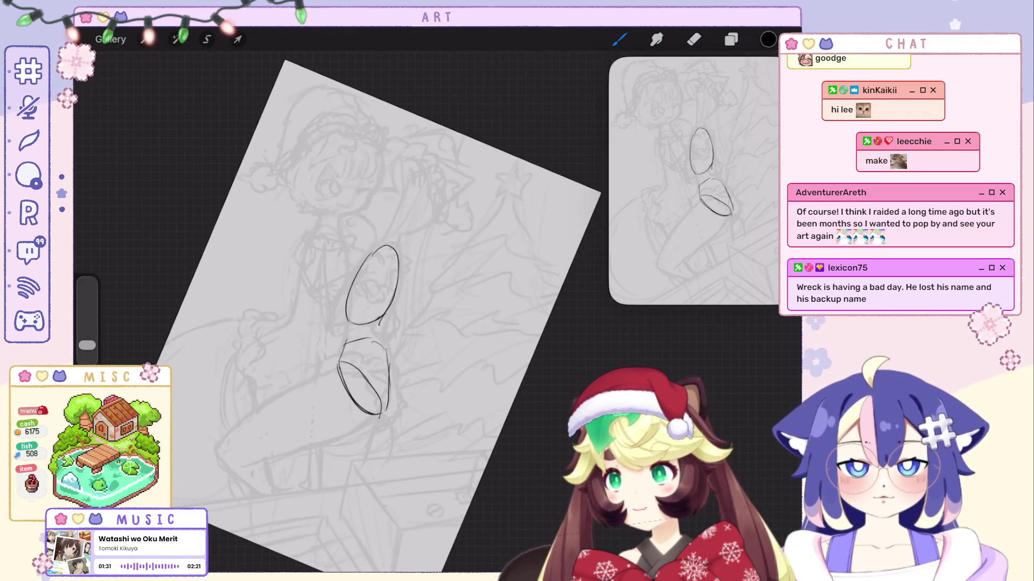
key(ctrl+z)
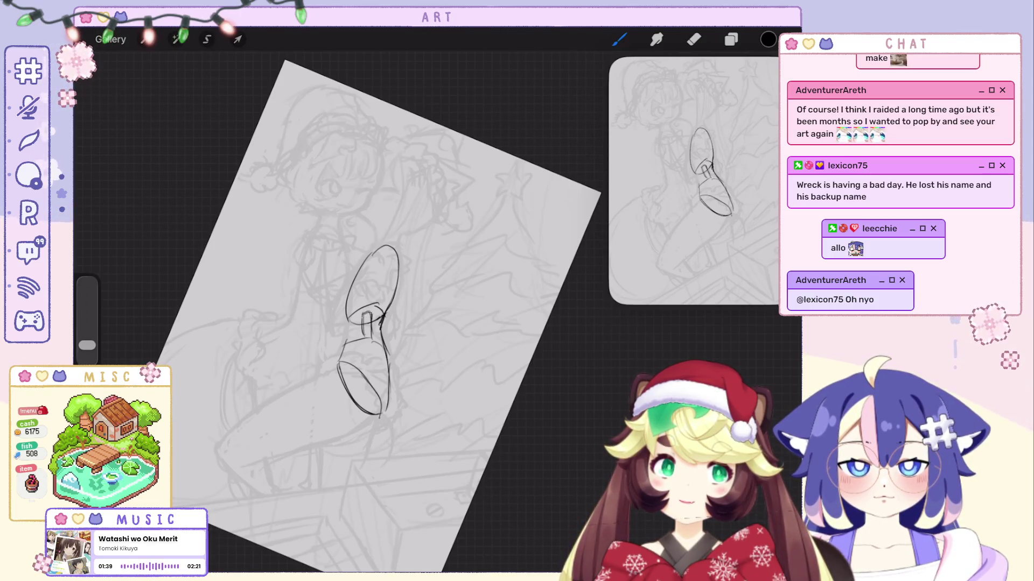
Refit and rotate the canvas, then draw the long shin line and lower leg lines.
key(ctrl+0)
drag(318, 204, 270, 124)
mouse_move(311, 208)
mouse_down()
mouse_move(377, 211)
mouse_move(332, 316)
mouse_up()
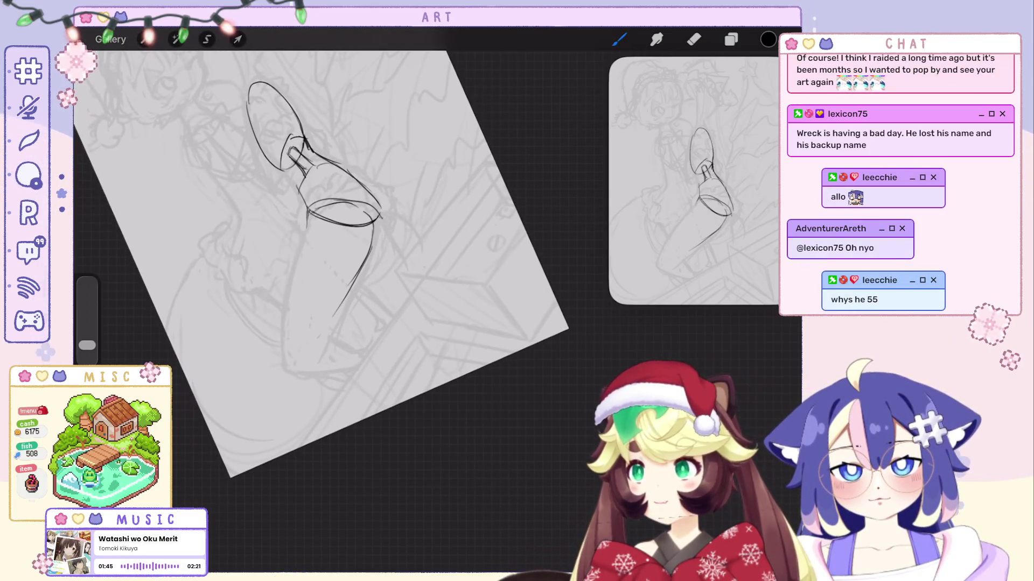
key(ctrl+z)
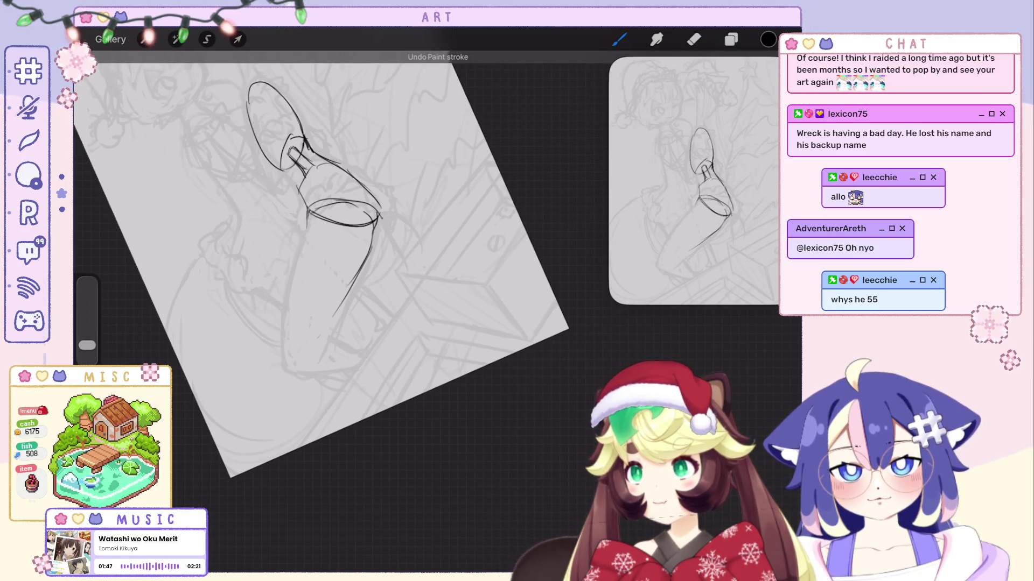
drag(308, 212, 290, 292)
mouse_move(294, 253)
mouse_down()
mouse_move(299, 365)
mouse_move(323, 340)
mouse_up()
scroll(323, 253, down, 5)
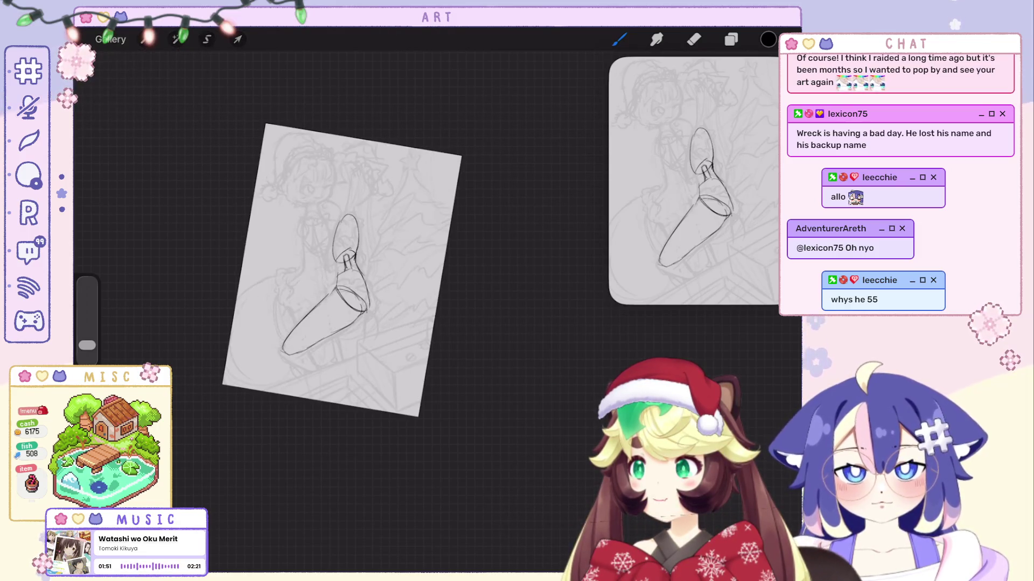
scroll(350, 242, up, 5)
key(ctrl+z)
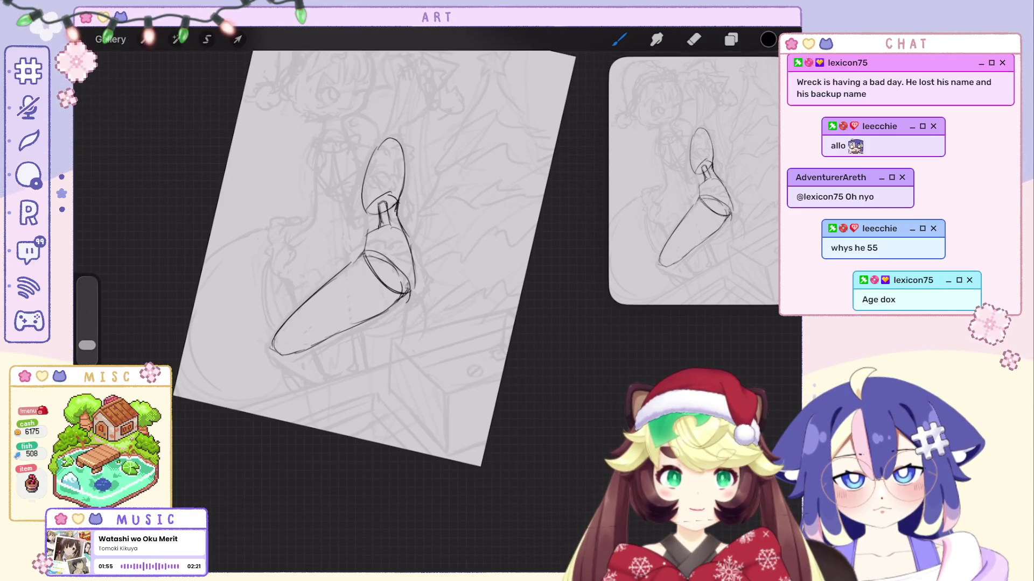
mouse_move(402, 304)
mouse_down()
mouse_move(401, 354)
mouse_move(364, 371)
mouse_up()
key(ctrl+z)
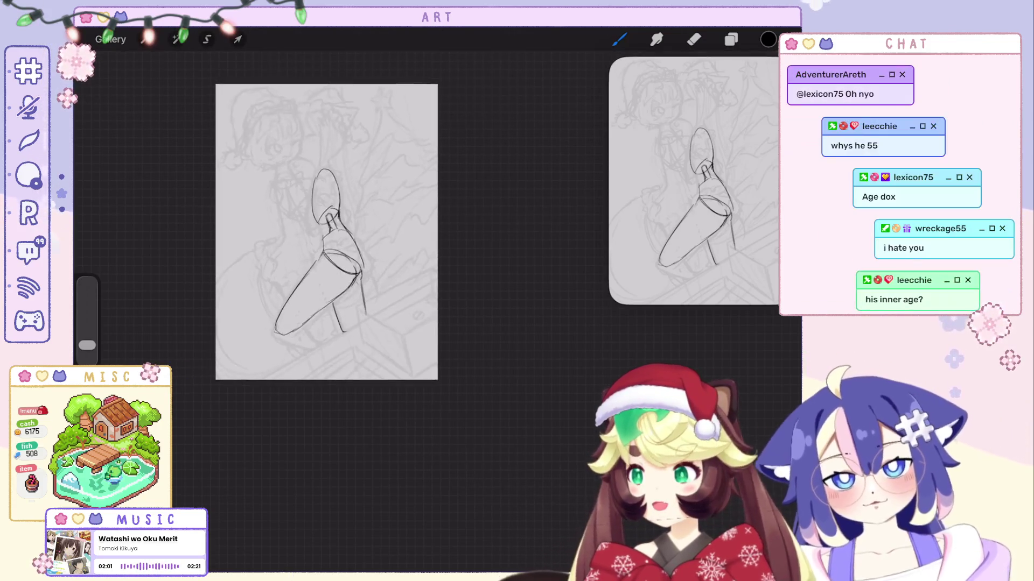
Draw the long straight top edge of the box and a longer diagonal front edge.
drag(259, 342, 456, 168)
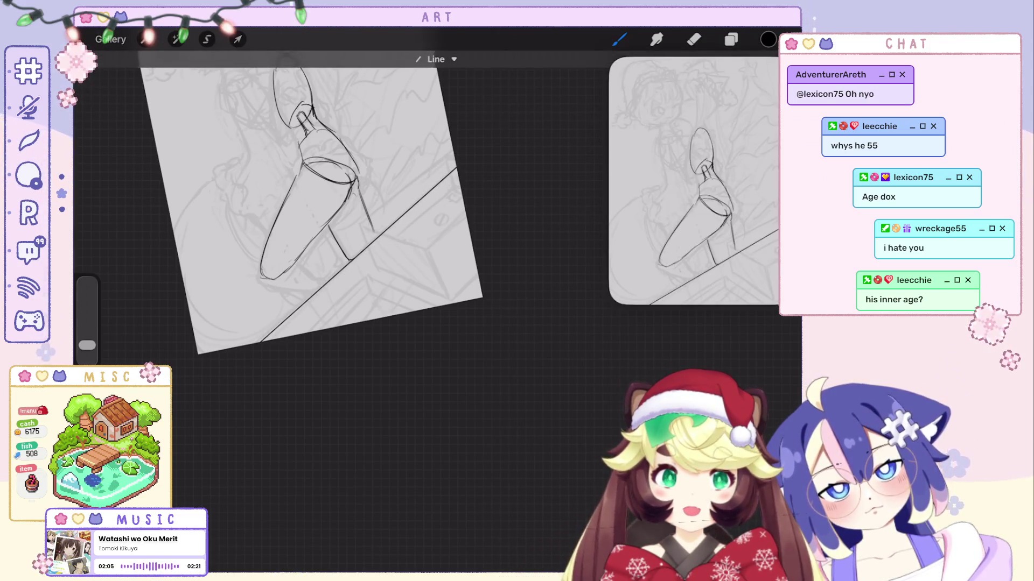
drag(360, 228, 377, 266)
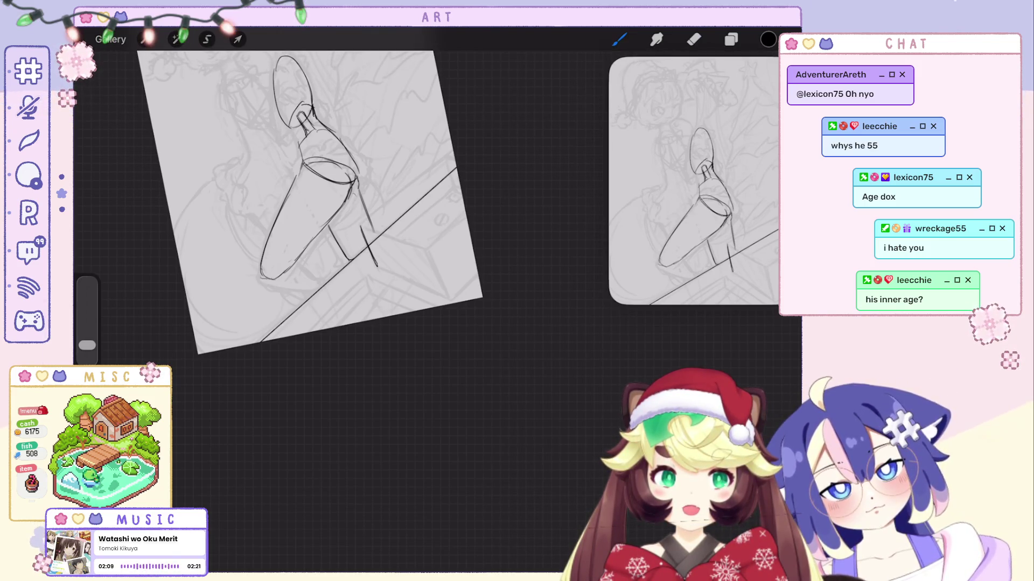
key(ctrl+z)
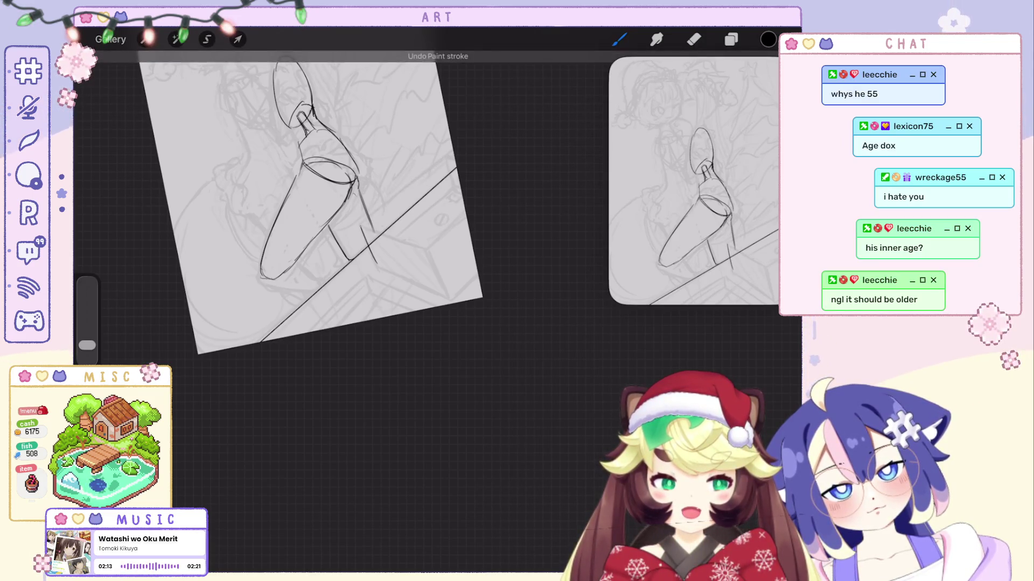
drag(361, 231, 396, 199)
key(ctrl+z)
drag(361, 230, 434, 170)
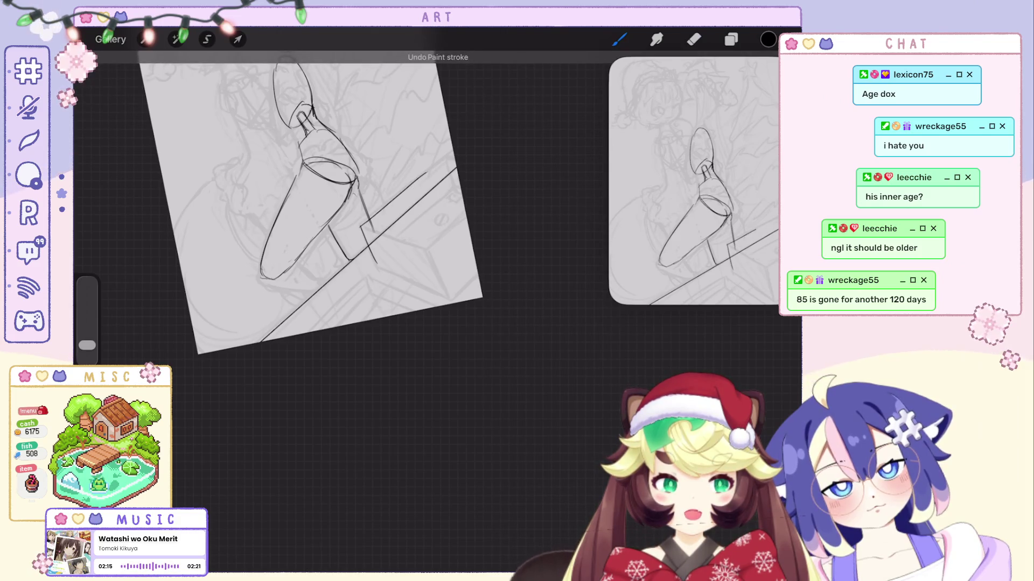
key(ctrl+z)
drag(360, 232, 447, 156)
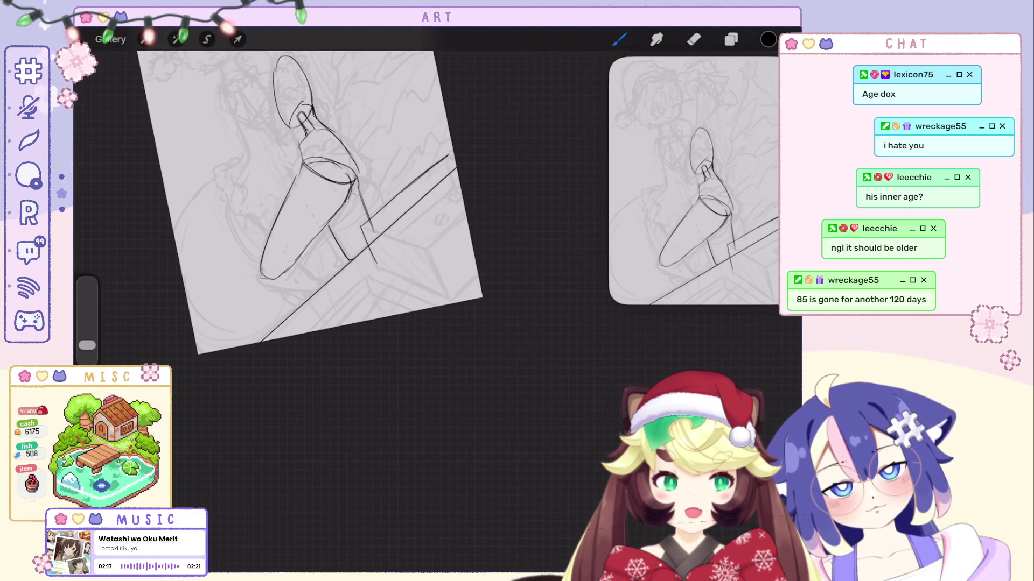
Rotate and zoom the canvas to check the box edges, undoing stray strokes.
drag(309, 202, 339, 248)
key(ctrl+z)
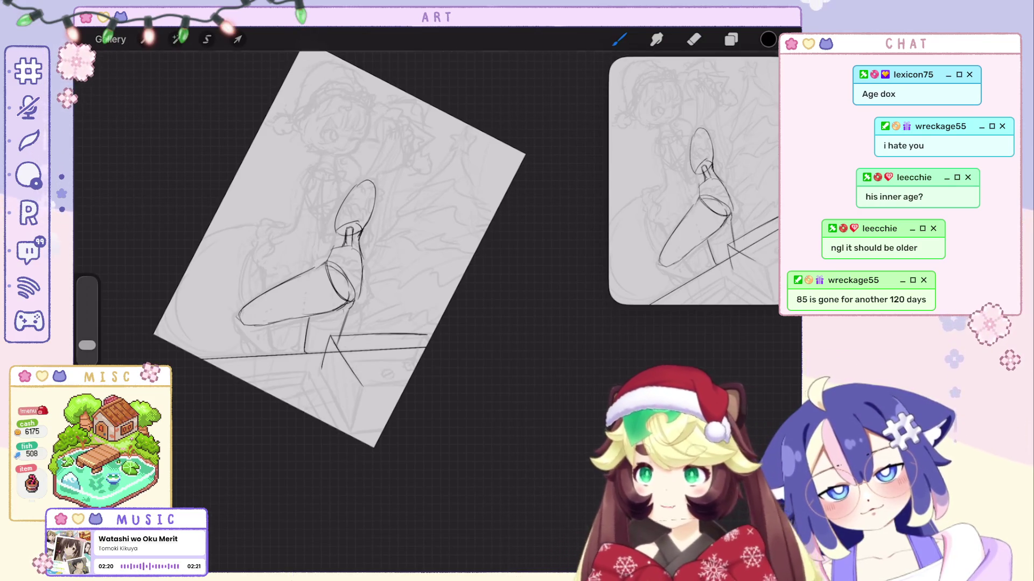
drag(339, 253, 329, 258)
key(ctrl+z)
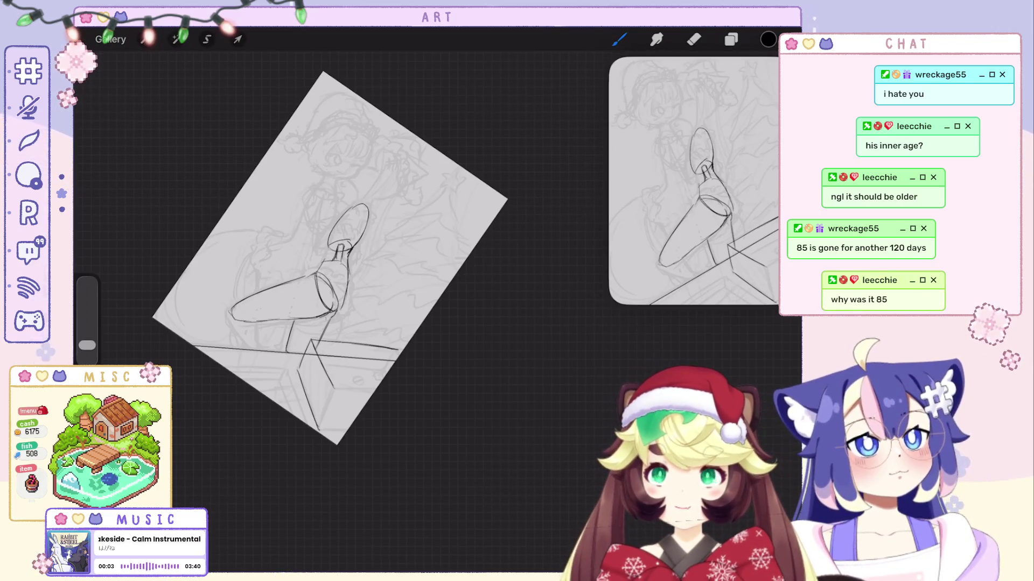
mouse_move(349, 221)
mouse_down()
mouse_move(323, 161)
mouse_move(330, 124)
mouse_up()
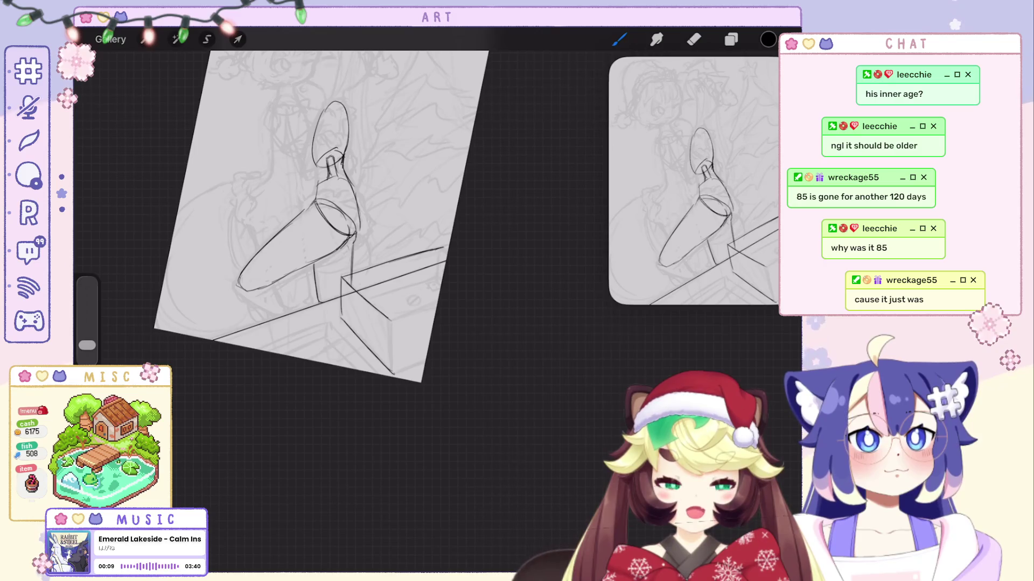
mouse_move(334, 215)
mouse_down()
mouse_move(334, 157)
mouse_move(407, 151)
mouse_move(382, 141)
mouse_up()
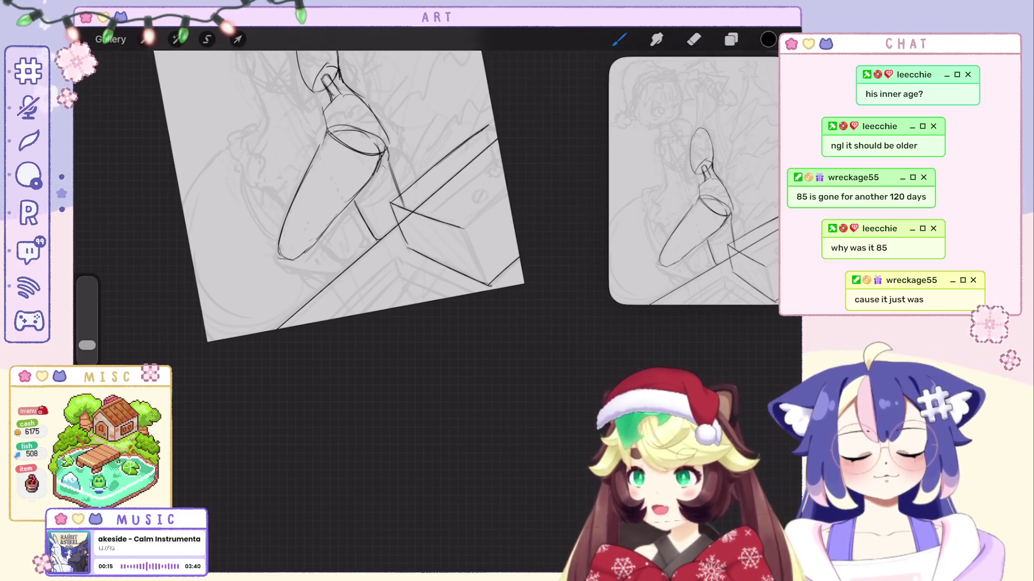
drag(382, 142, 350, 172)
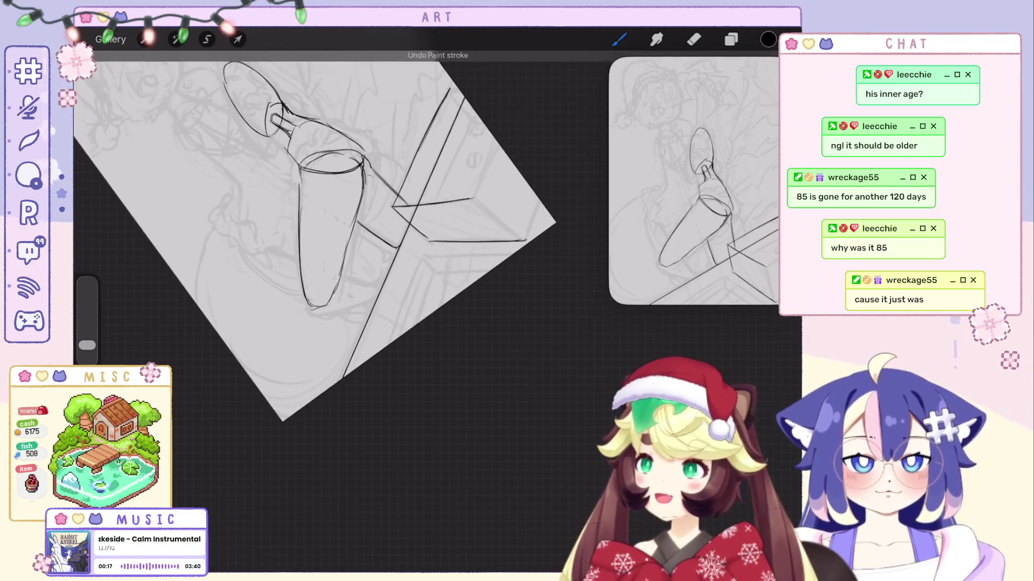
key(ctrl+z)
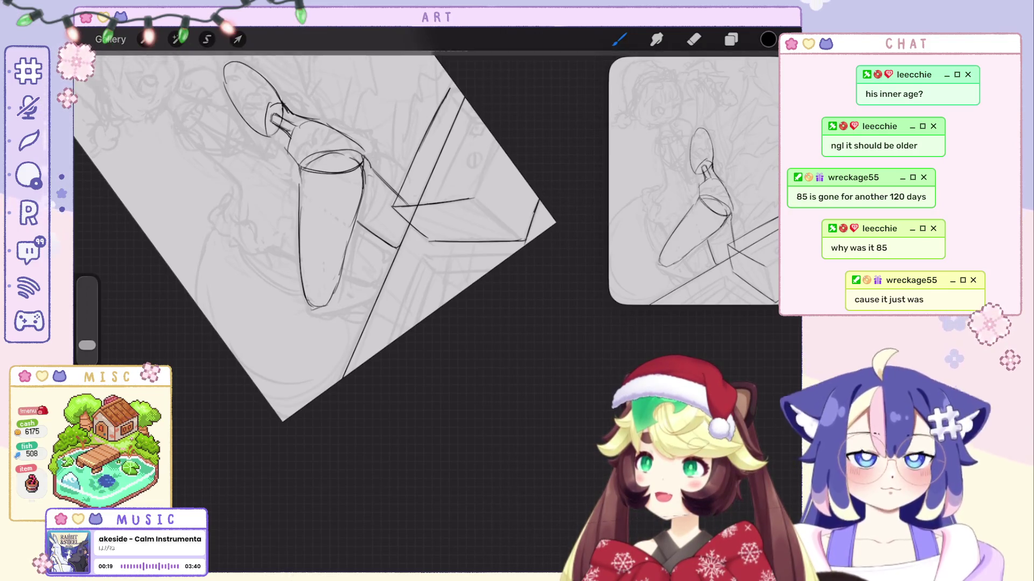
drag(323, 242, 312, 232)
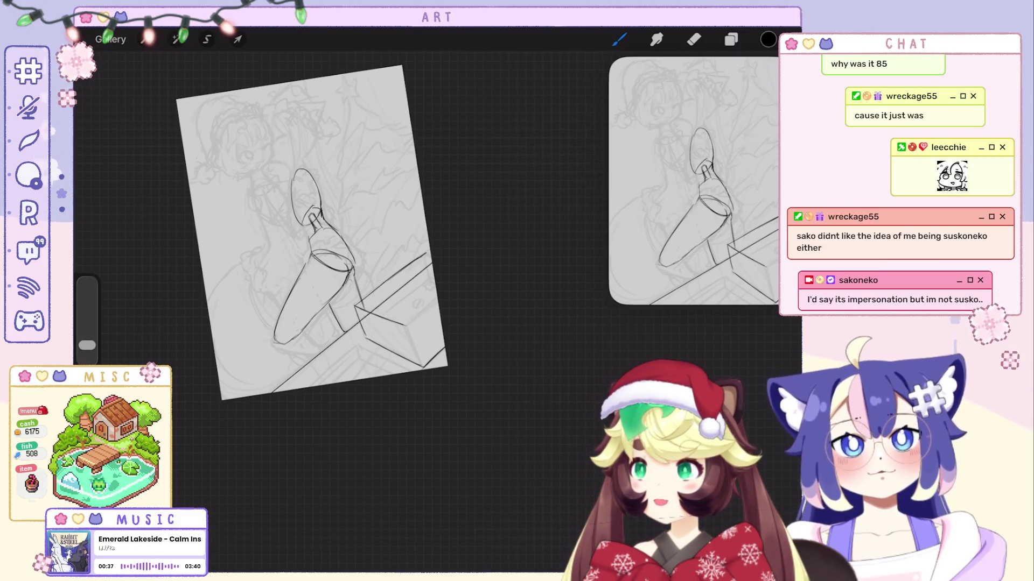
scroll(280, 215, up, 3)
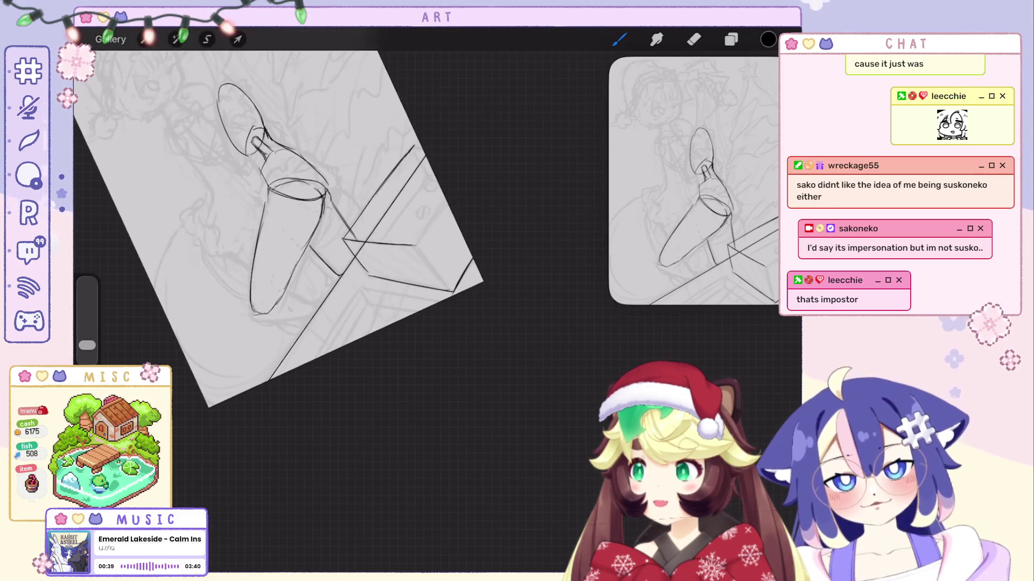
Redo the long edge line across the box after removing earlier strokes.
key(ctrl+z)
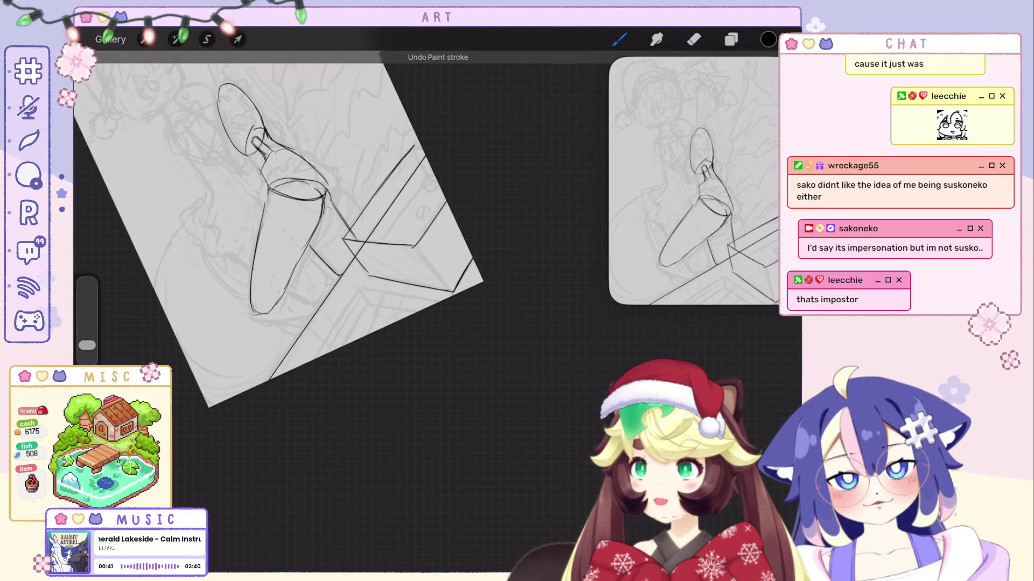
scroll(302, 242, up, 2)
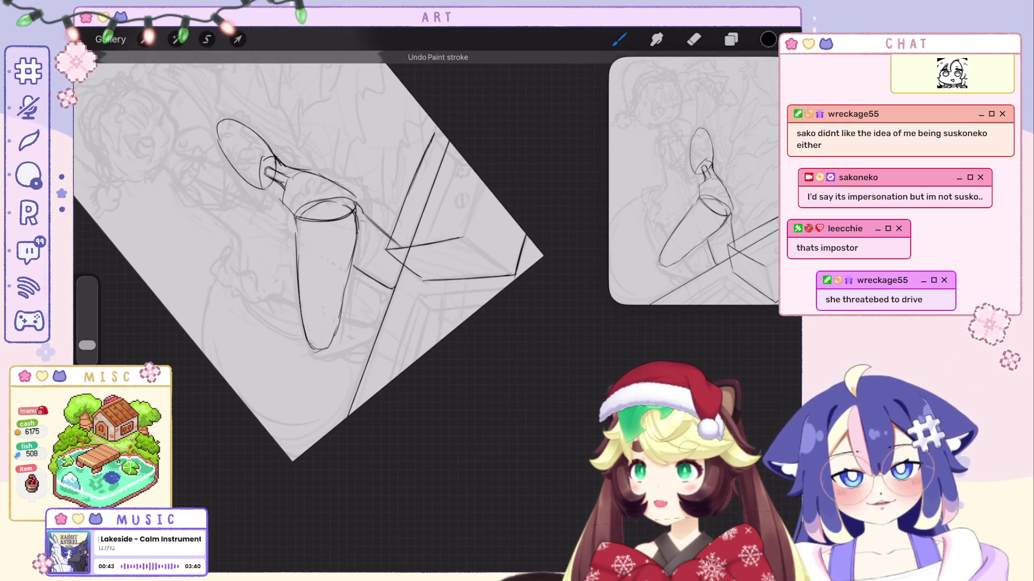
scroll(310, 256, down, 2)
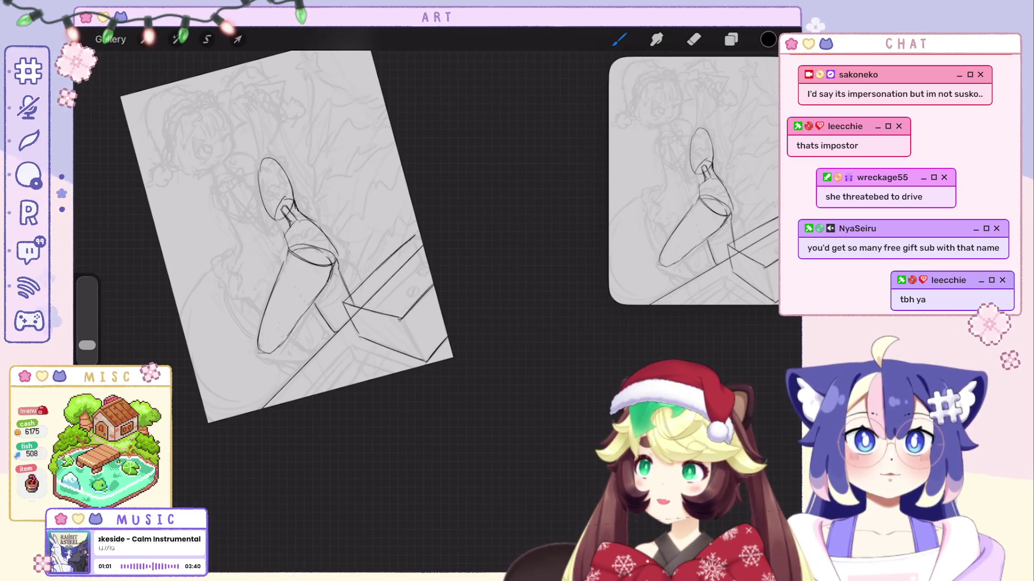
scroll(318, 215, up, 3)
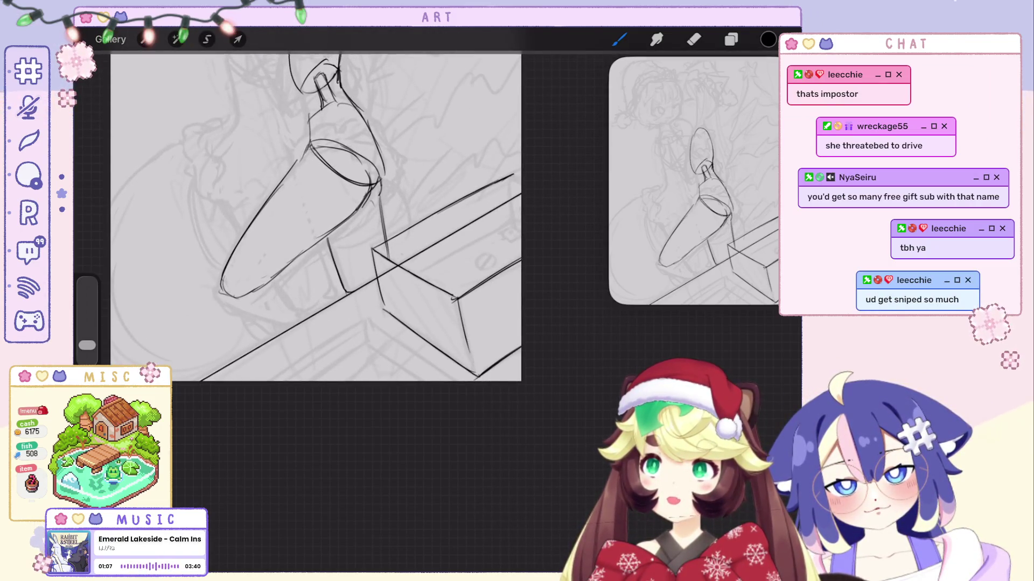
scroll(318, 215, up, 3)
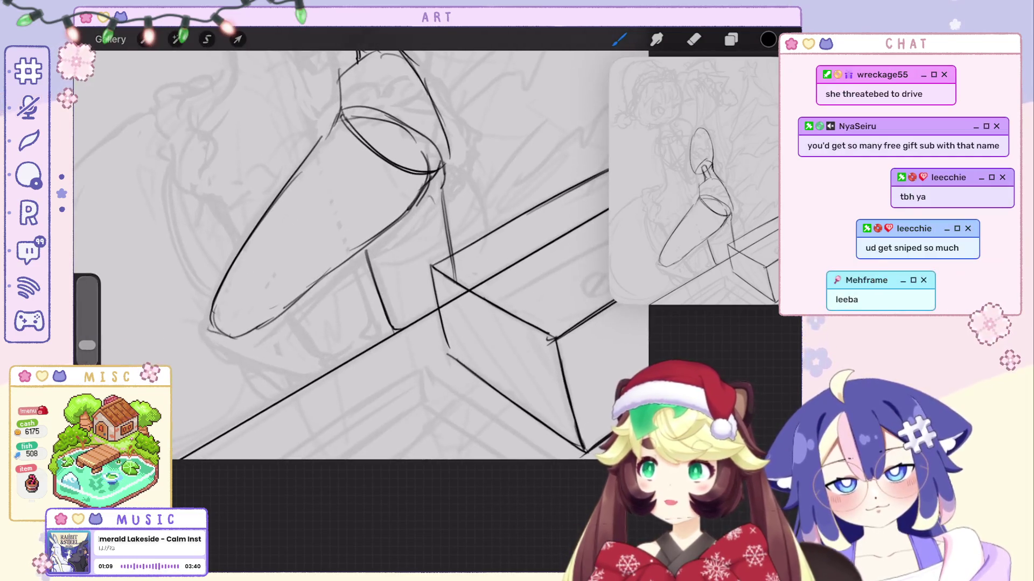
key(ctrl+z)
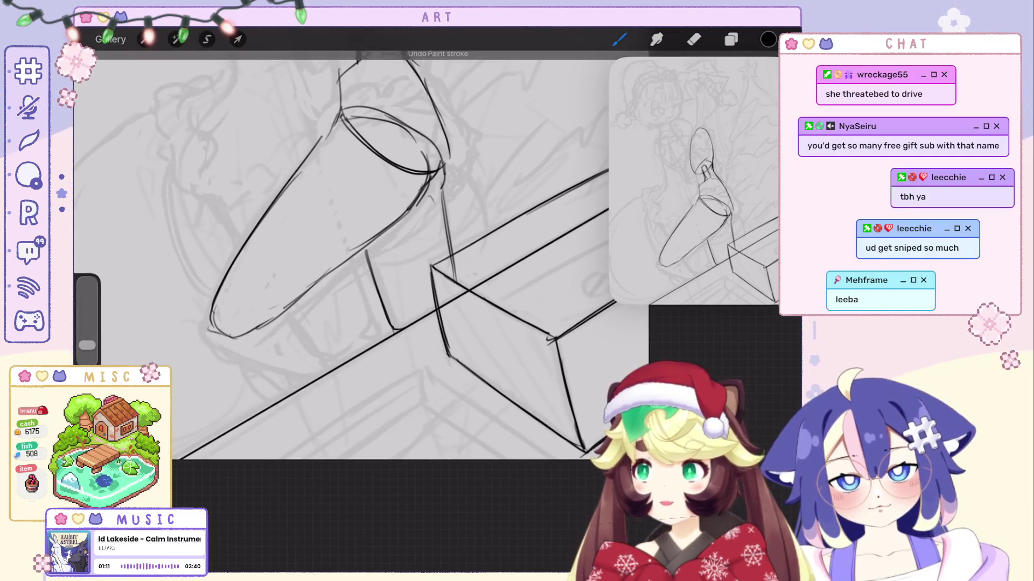
scroll(409, 259, down, 1)
scroll(385, 258, down, 2)
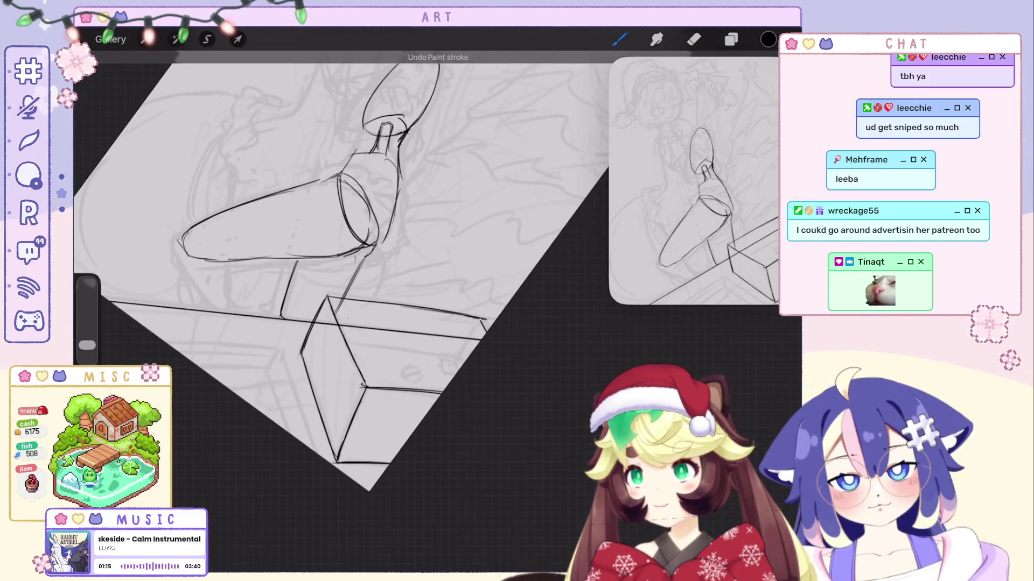
scroll(339, 269, up, 3)
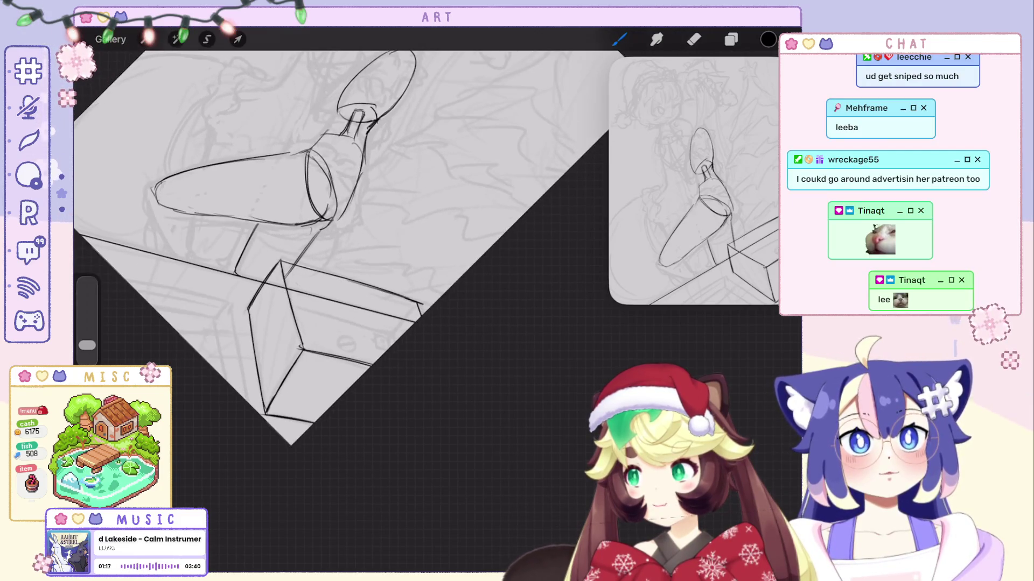
scroll(344, 301, up, 3)
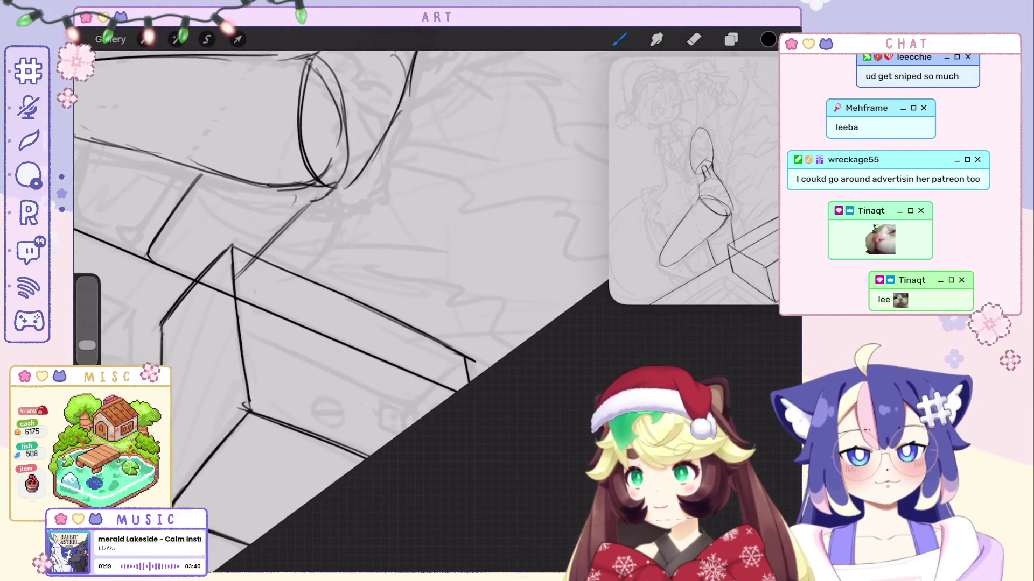
key(e)
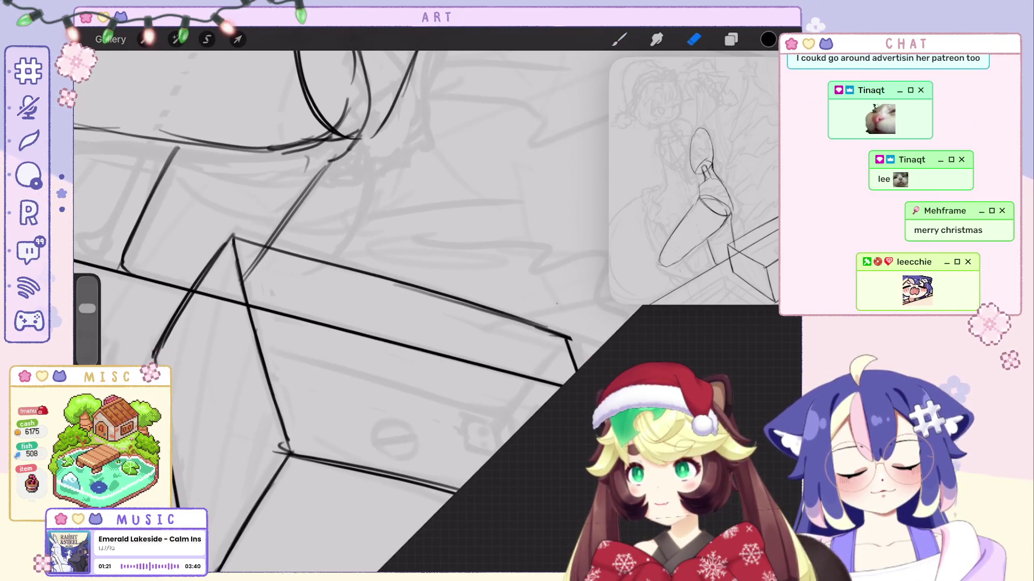
scroll(344, 312, down, 2)
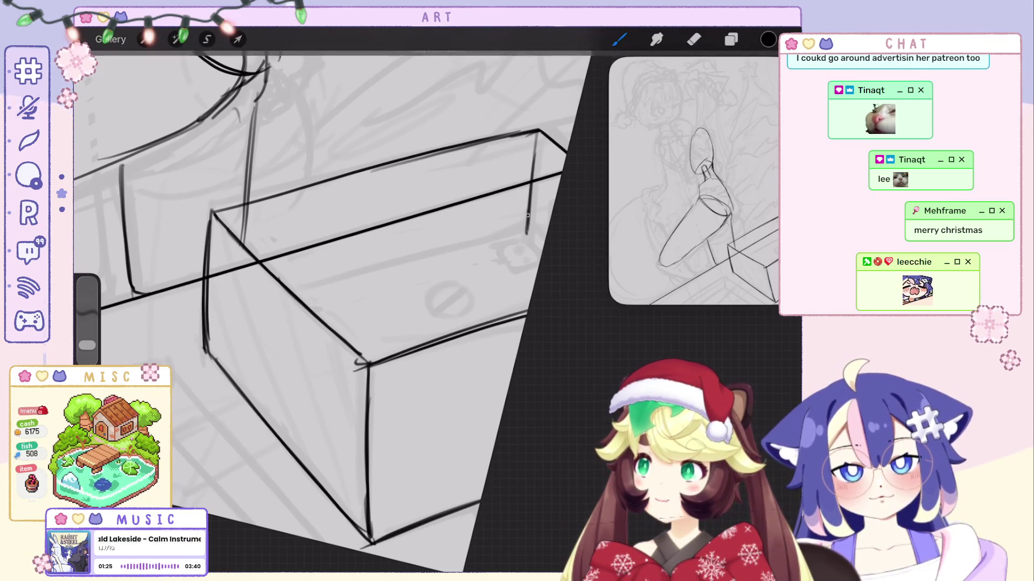
scroll(334, 302, up, 2)
drag(450, 115, 334, 271)
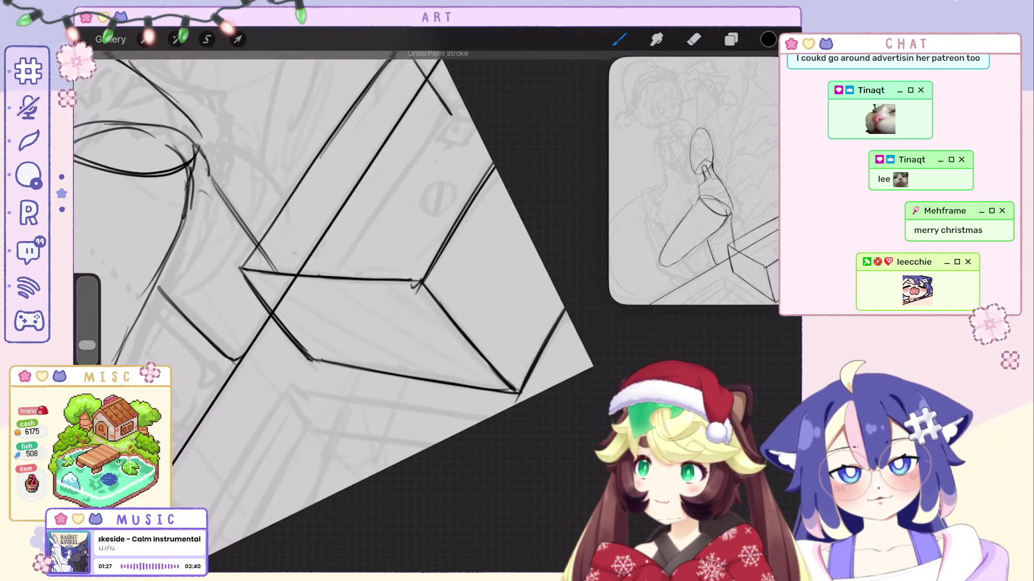
scroll(333, 301, up, 2)
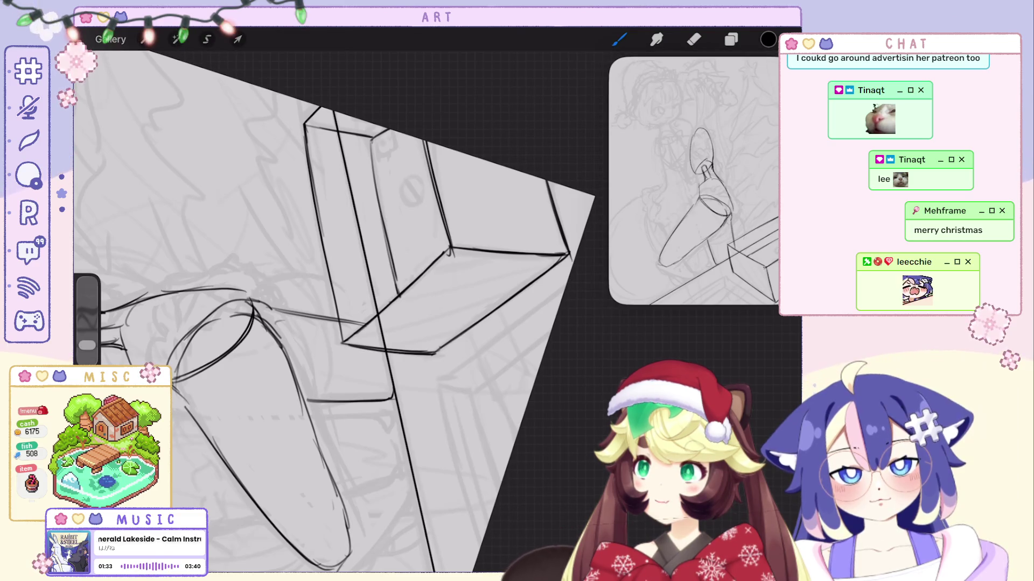
scroll(334, 301, up, 2)
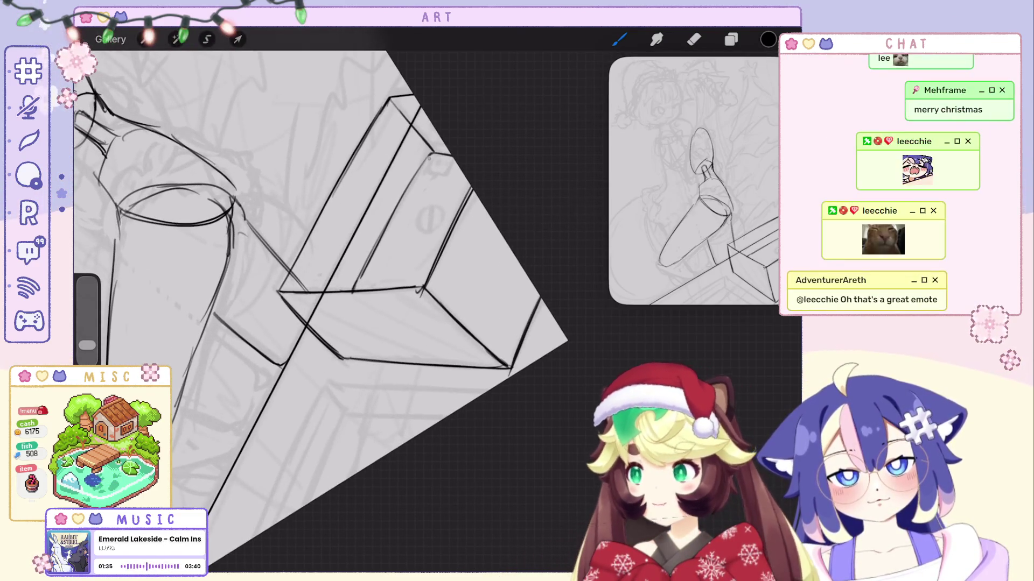
Bring back the small square panel on the lid with its two dots.
key(ctrl+z)
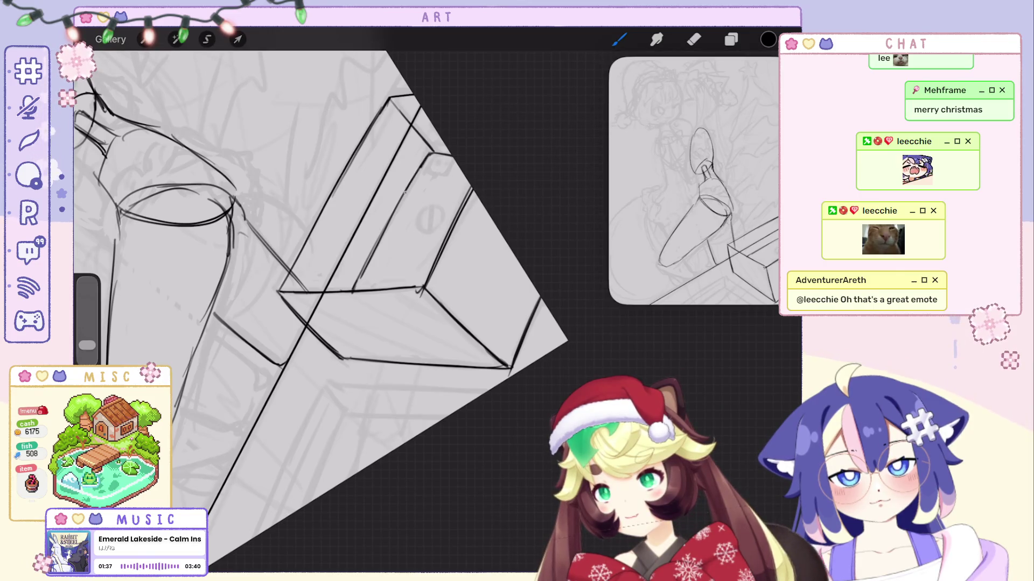
key(ctrl+z)
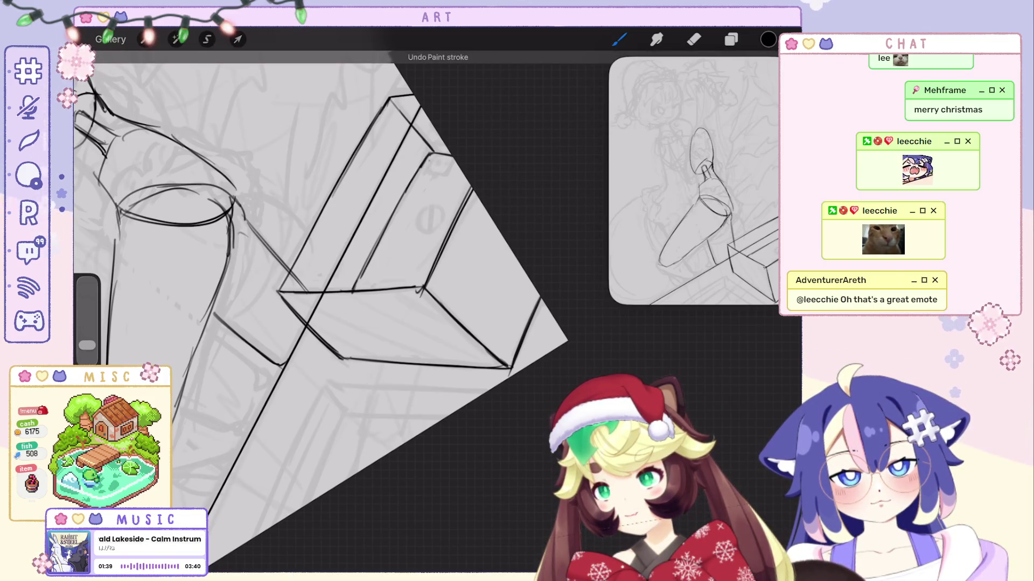
key(ctrl+z)
key(ctrl+z)
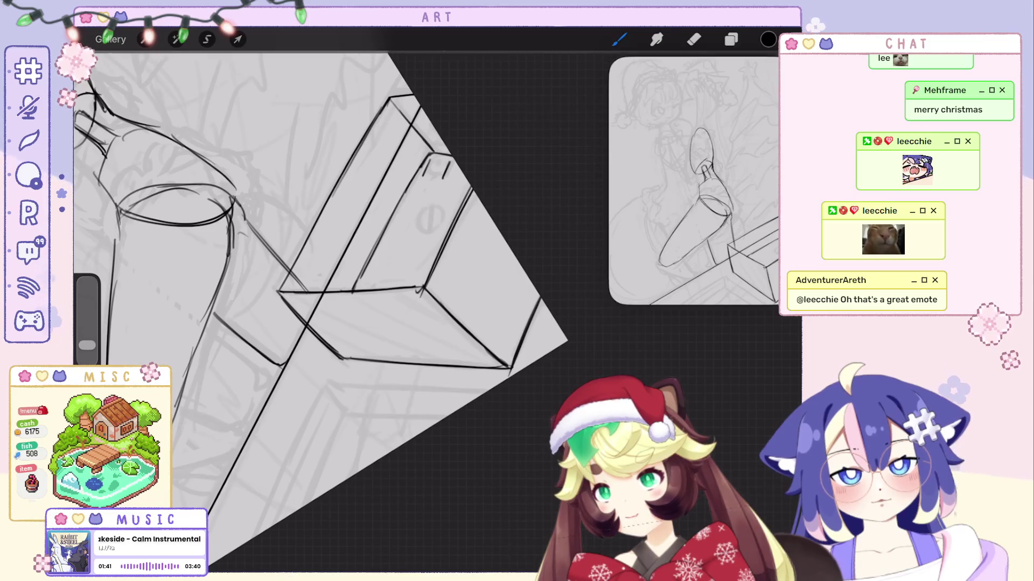
key(ctrl+z)
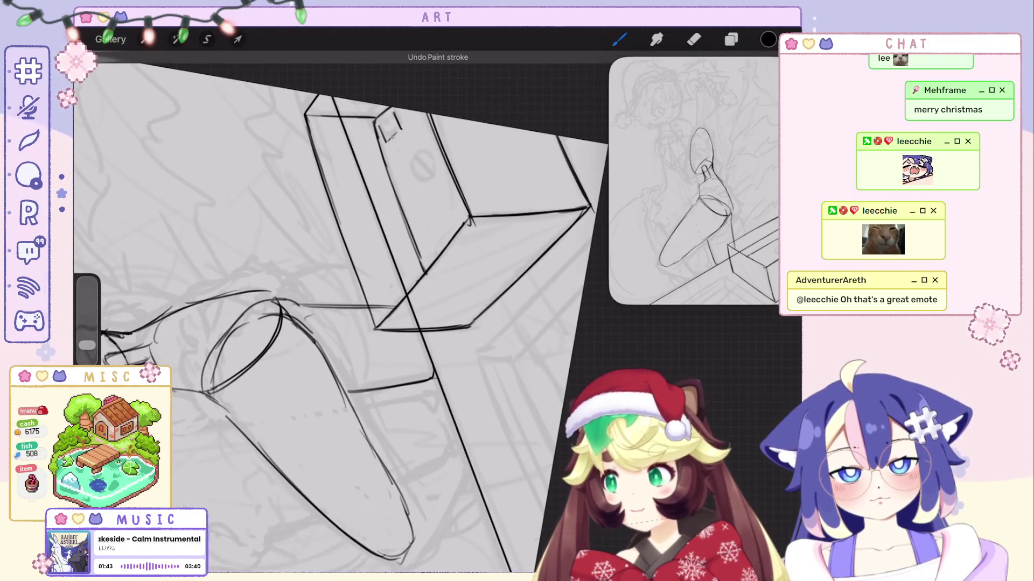
key(ctrl+shift+z)
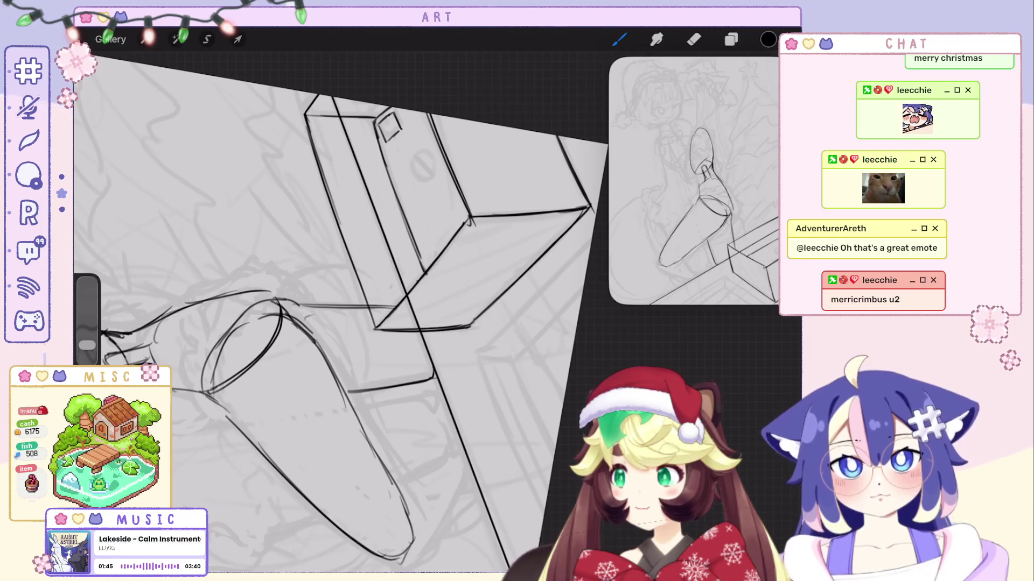
key(ctrl+shift+z)
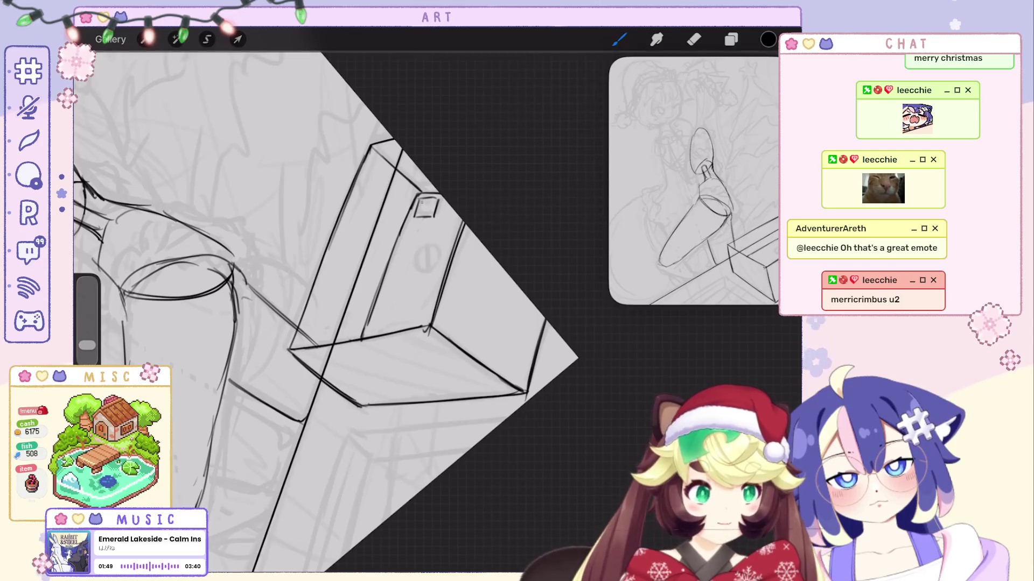
key(ctrl+shift+z)
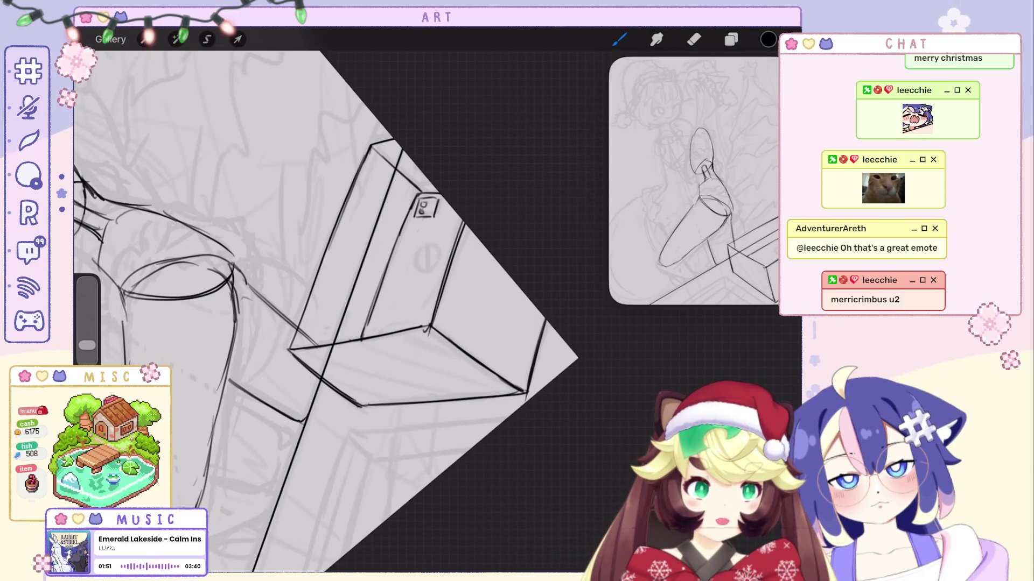
Refine the round dial and its vertical line by undoing and restoring strokes.
key(ctrl+z)
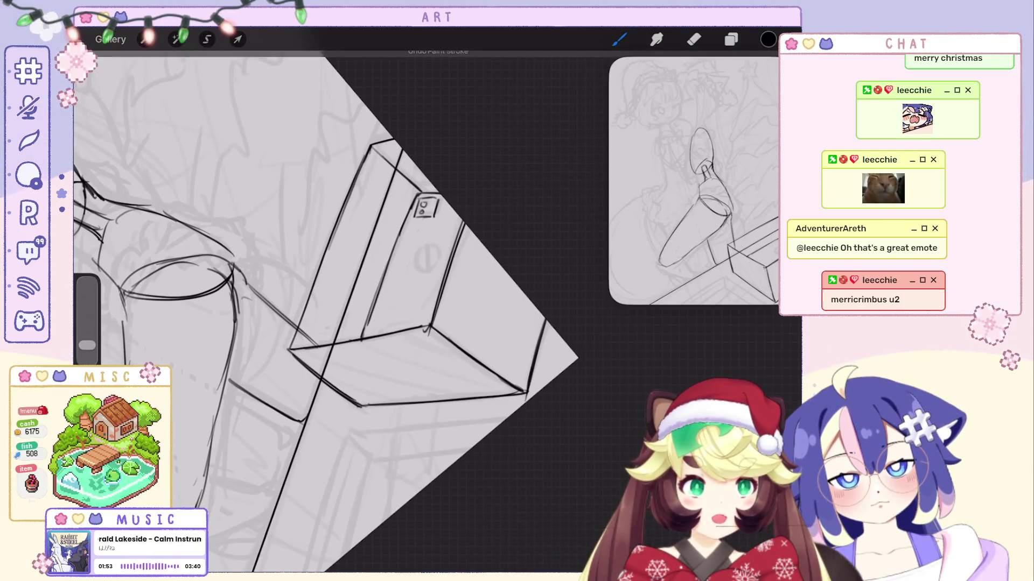
scroll(323, 312, down, 3)
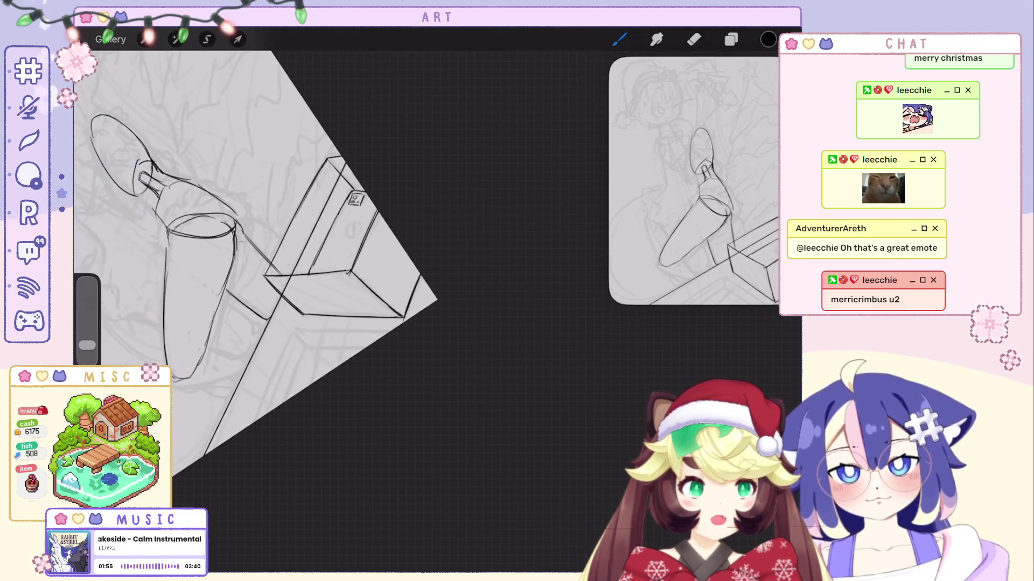
key(ctrl+z)
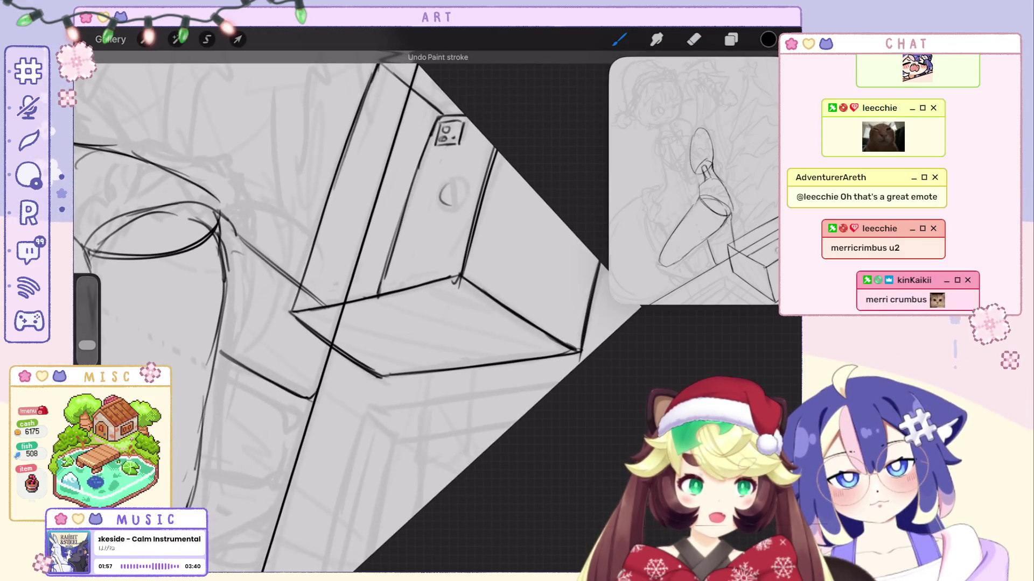
key(ctrl+shift+z)
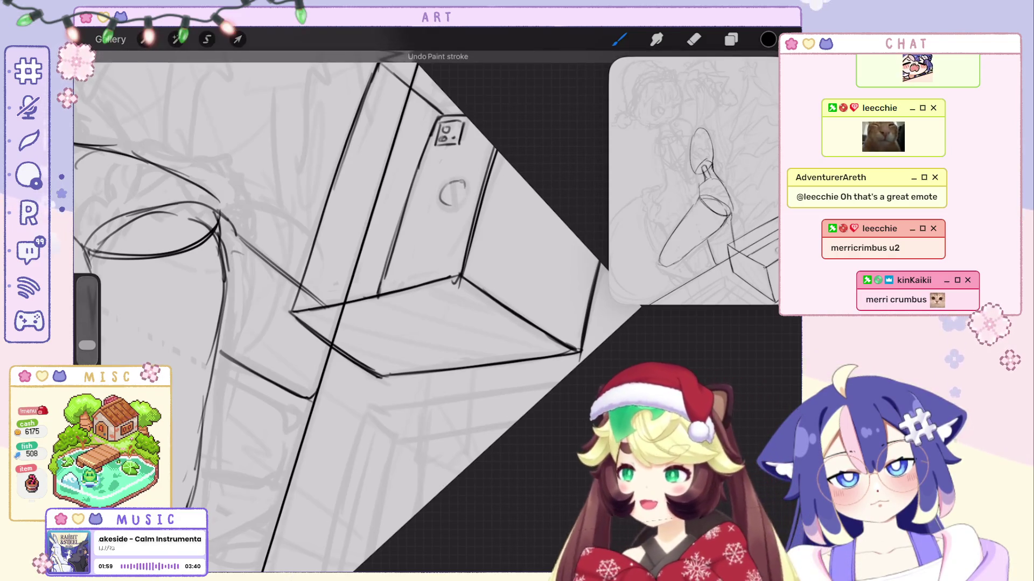
scroll(356, 301, down, 3)
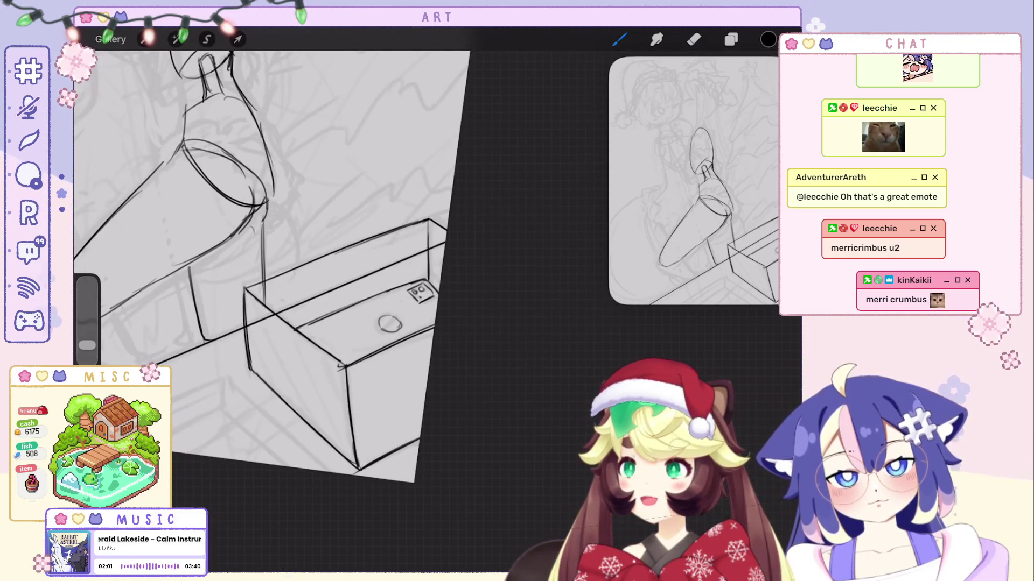
key(ctrl+z)
scroll(355, 269, up, 3)
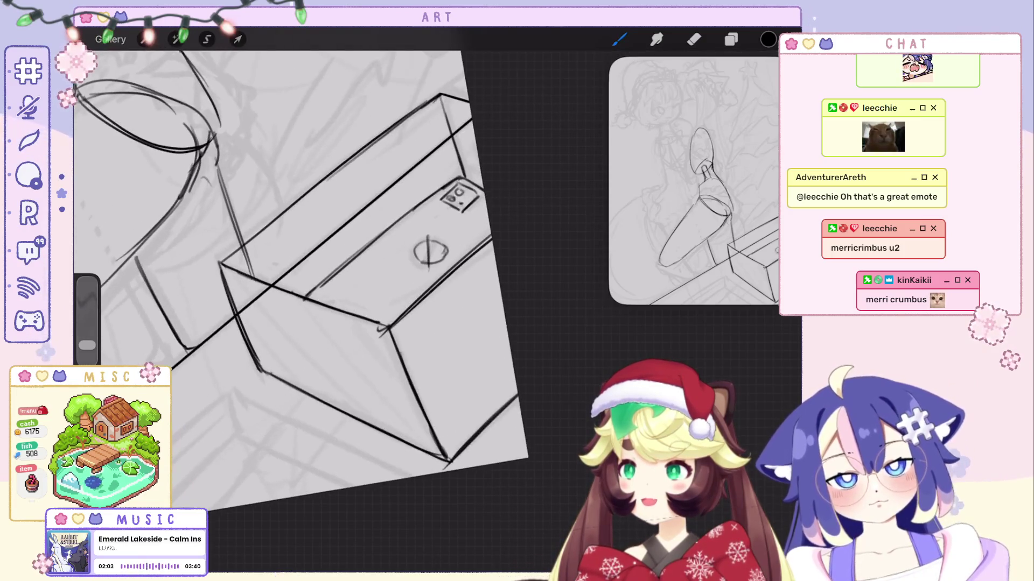
key(ctrl+z)
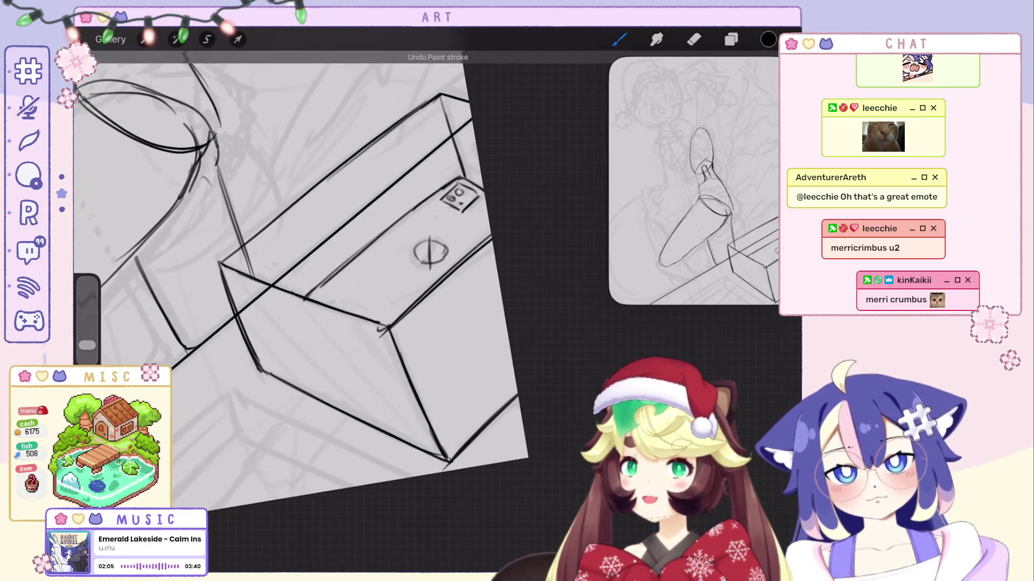
Lasso the round dial on the box lid and shift it slightly into place.
key(s)
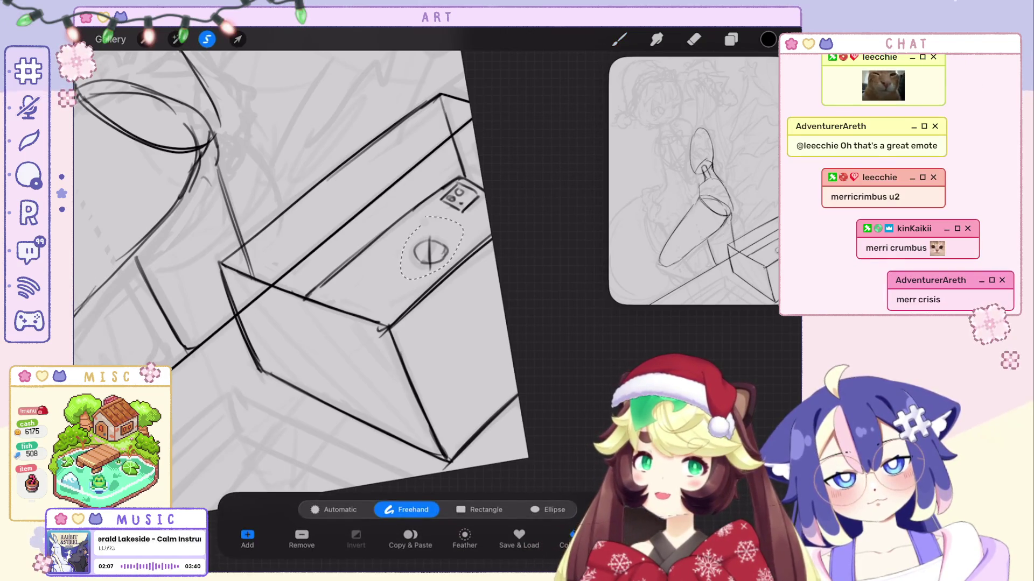
drag(431, 218, 428, 220)
key(v)
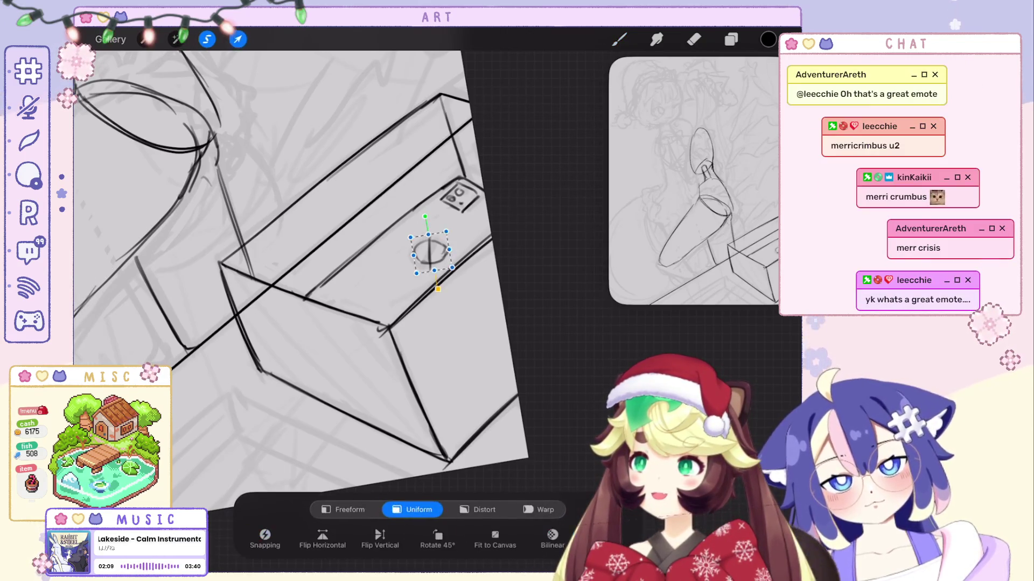
key(b)
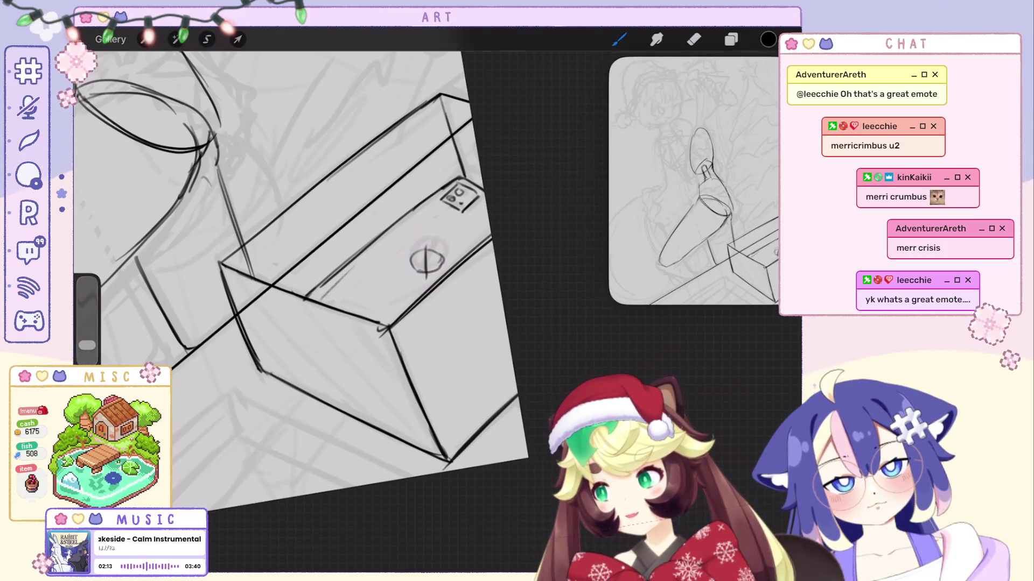
scroll(302, 269, down, 3)
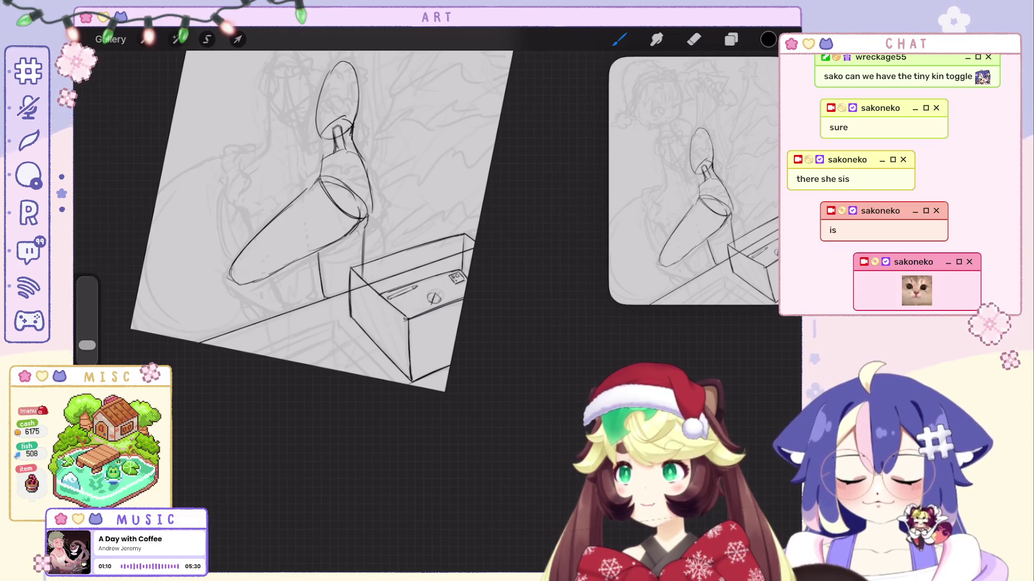
Draw an arched cap joining the two leg lines at the leg's top.
scroll(377, 306, up, 3)
scroll(415, 296, up, 2)
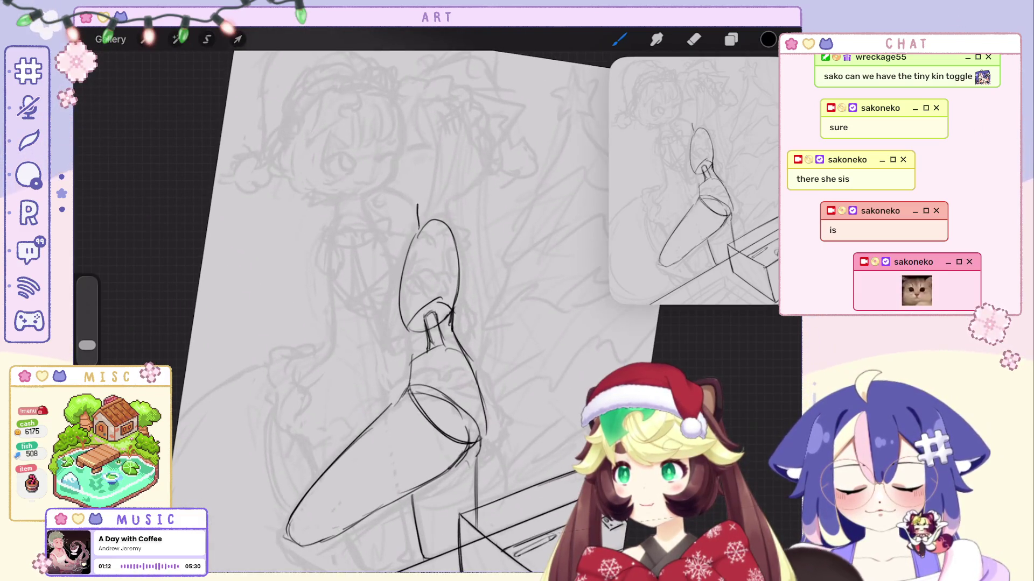
key(ctrl+z)
key(ctrl+z)
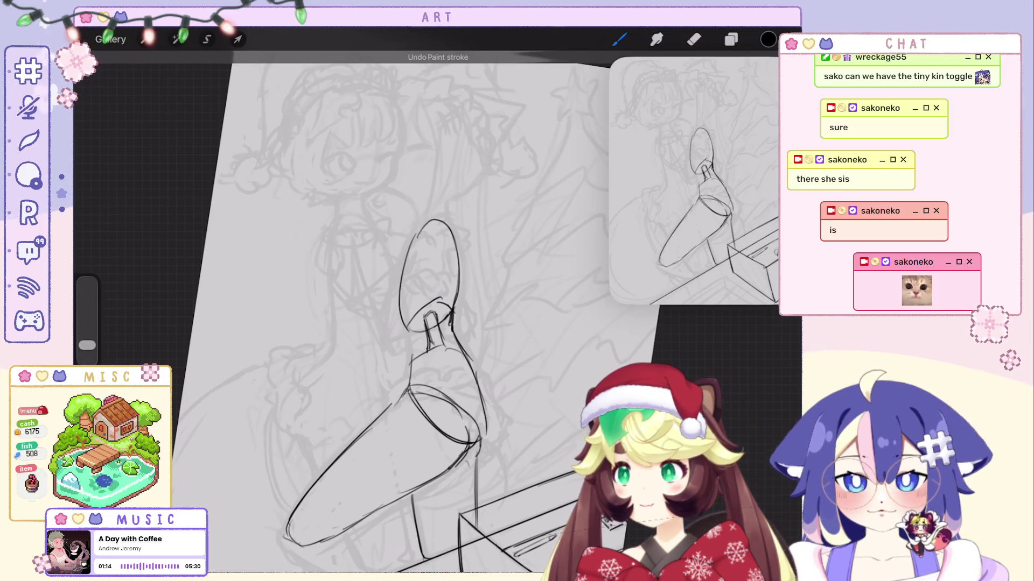
click(444, 205)
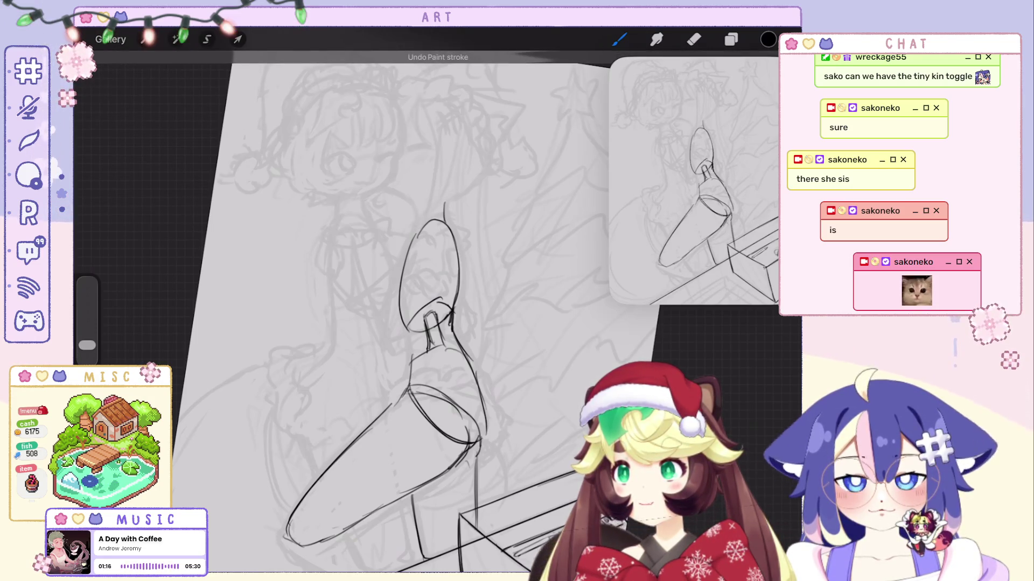
click(418, 210)
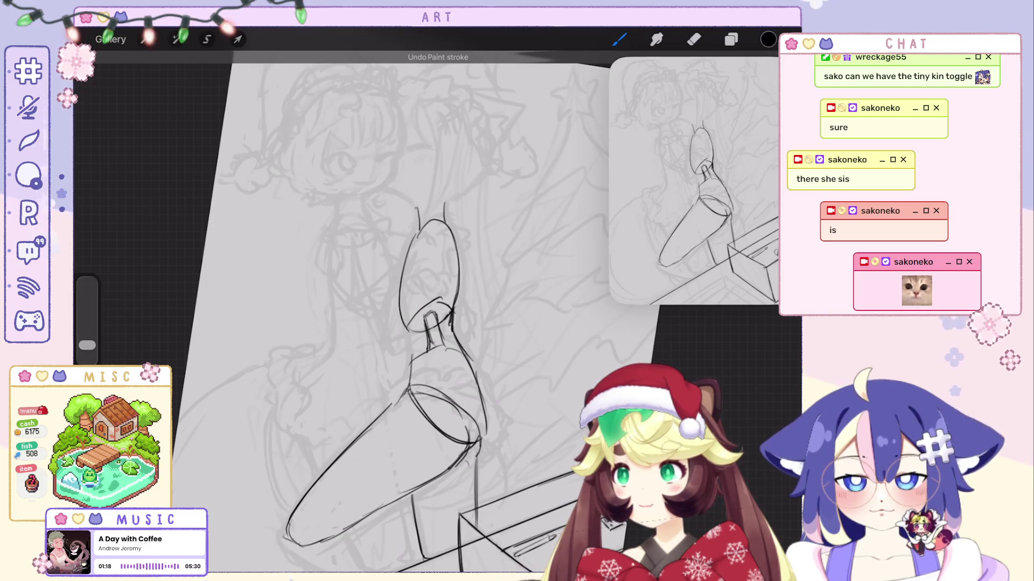
drag(419, 211, 444, 205)
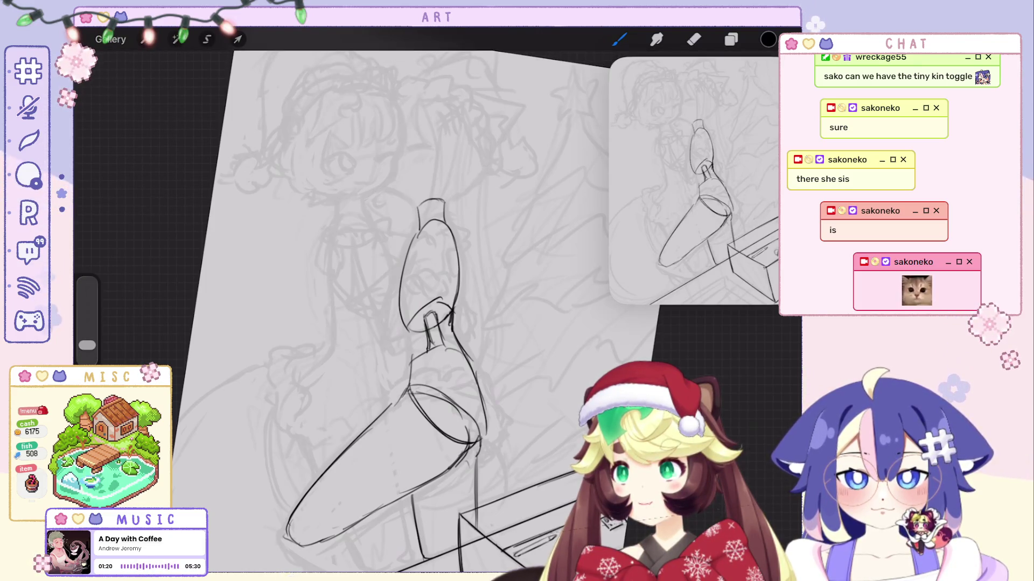
Erase the short stray vertical line beside the leg.
scroll(436, 302, down, 3)
scroll(436, 302, up, 5)
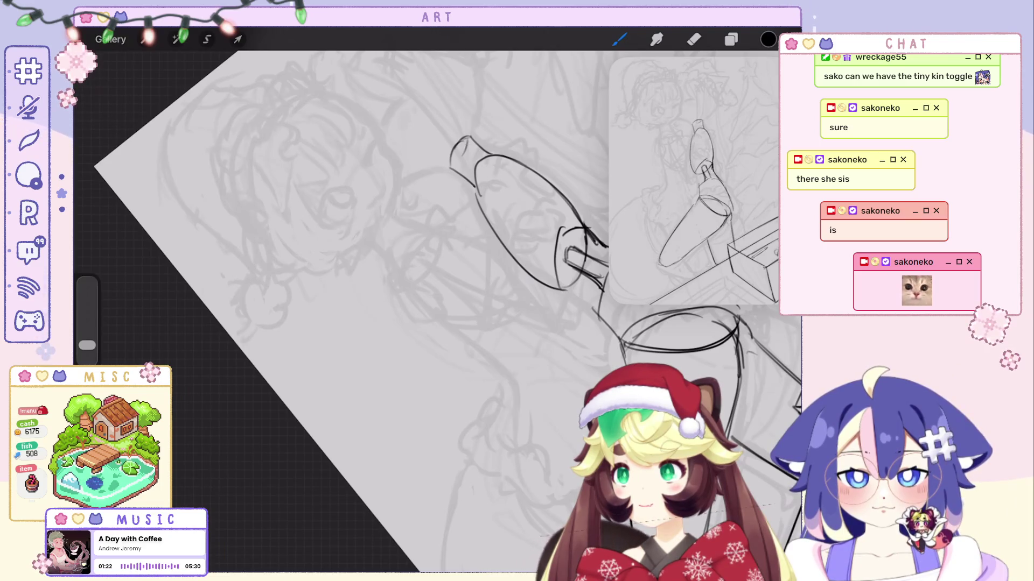
scroll(430, 302, down, 5)
scroll(377, 301, up, 2)
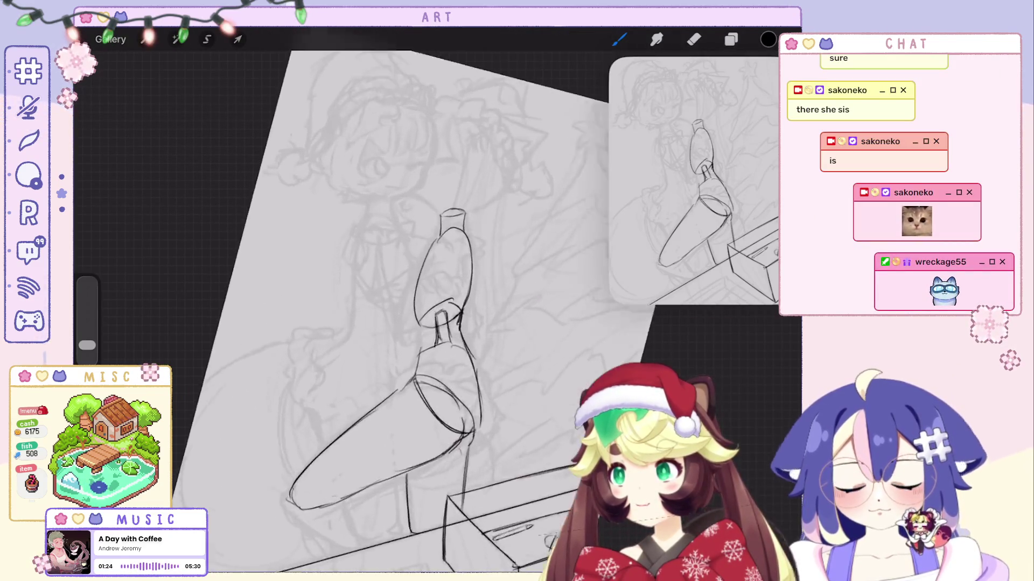
scroll(431, 301, up, 3)
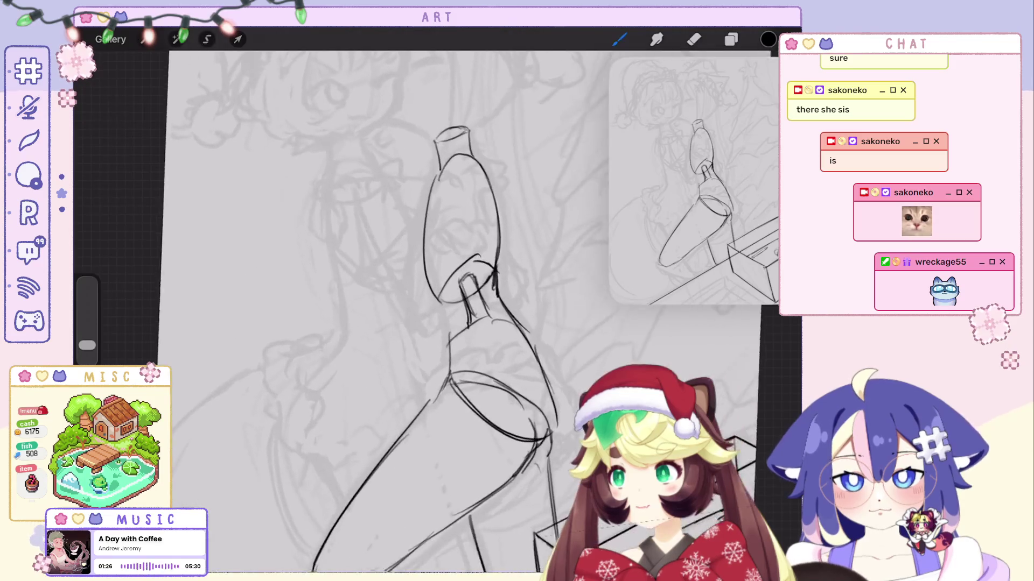
scroll(430, 302, up, 1)
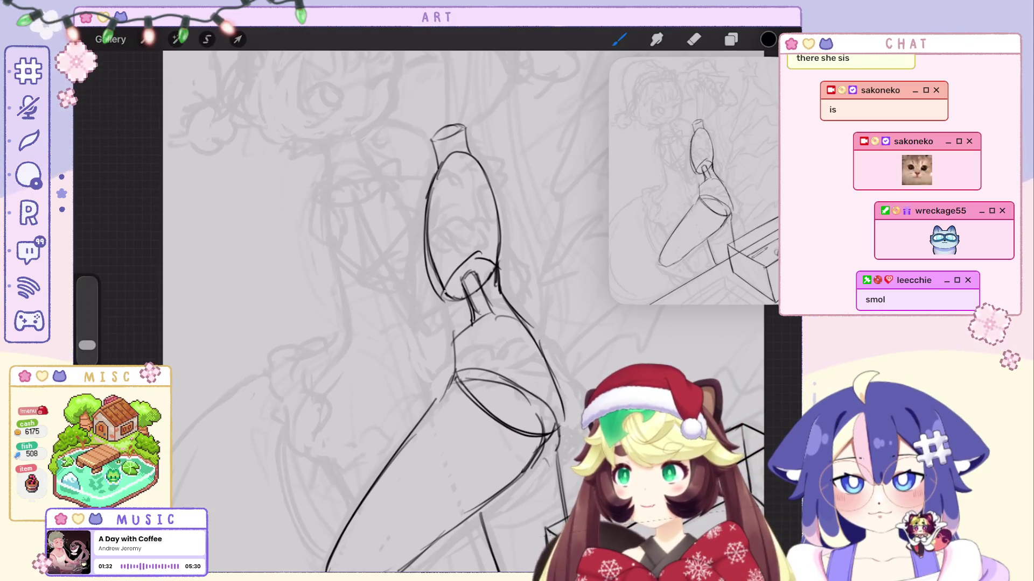
scroll(409, 323, up, 2)
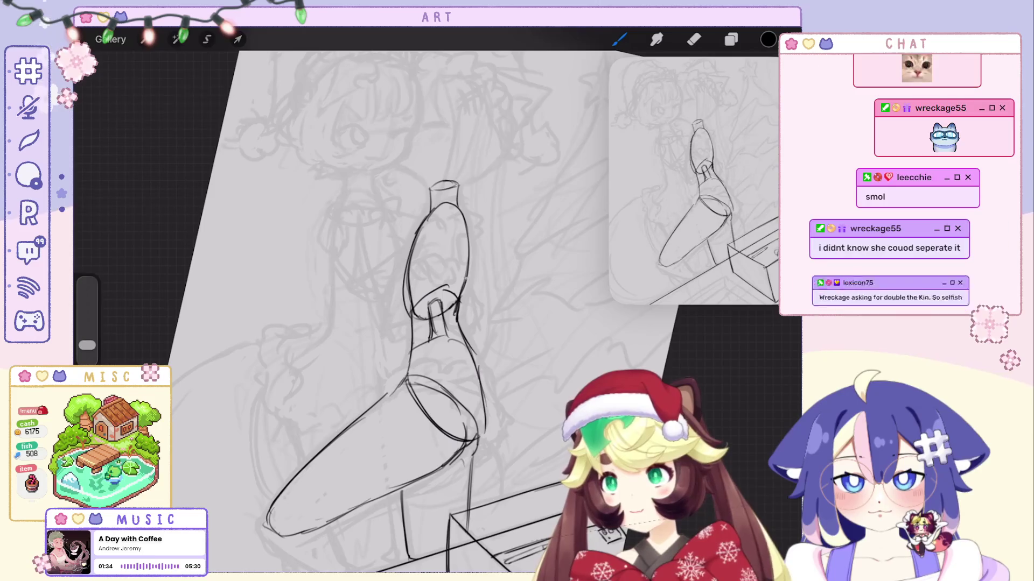
scroll(377, 323, up, 1)
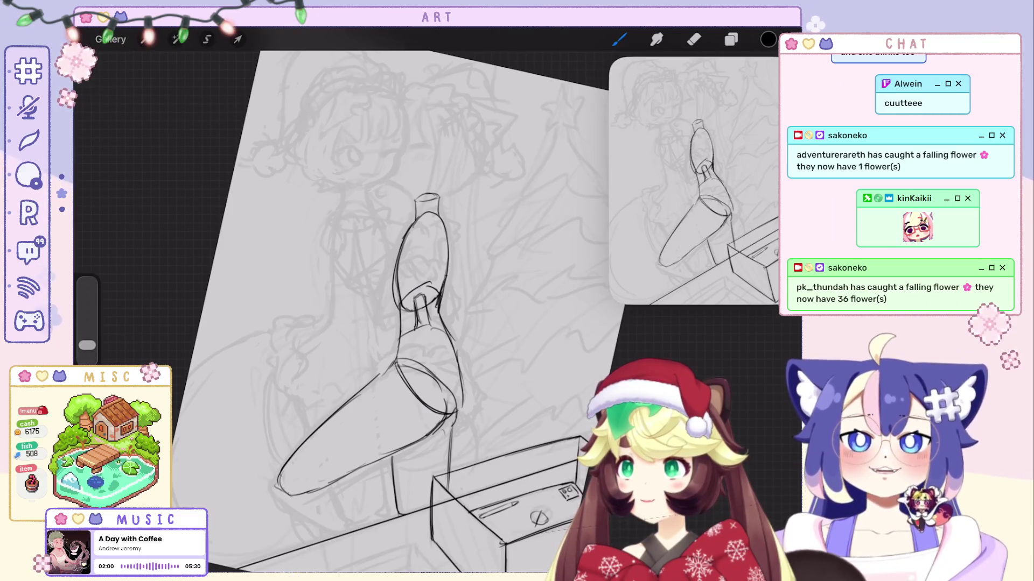
scroll(431, 296, up, 5)
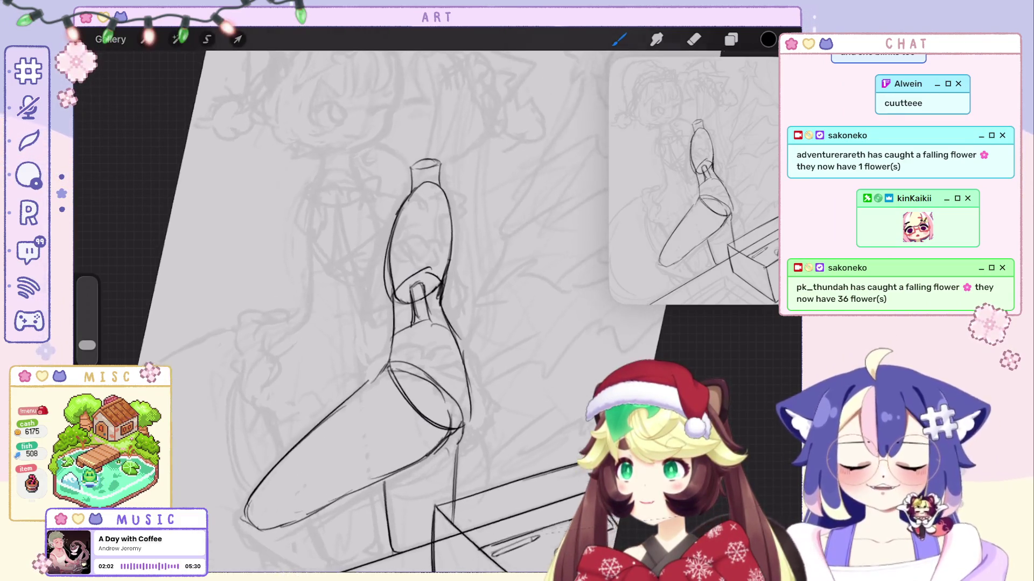
key(e)
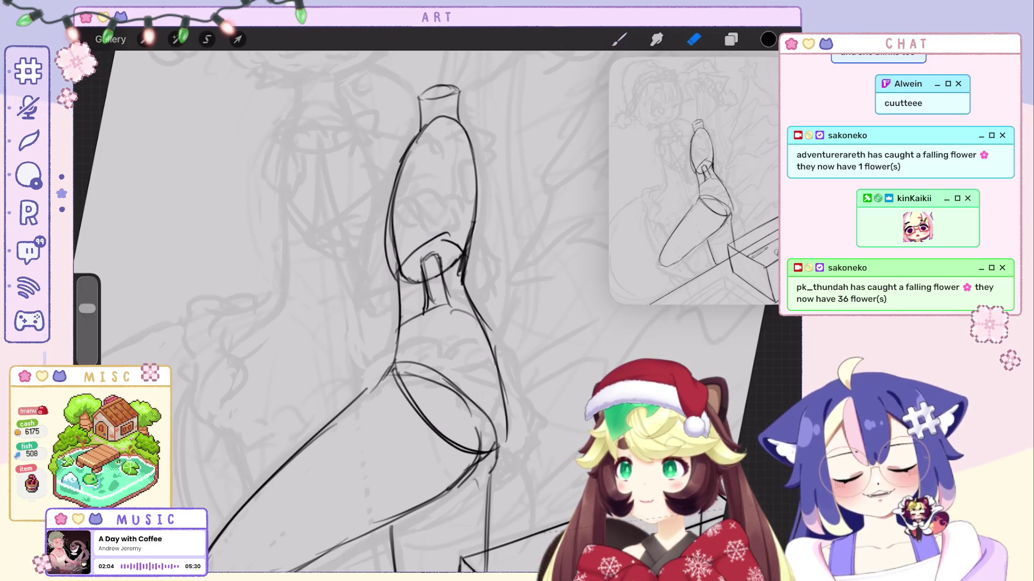
drag(389, 192, 389, 231)
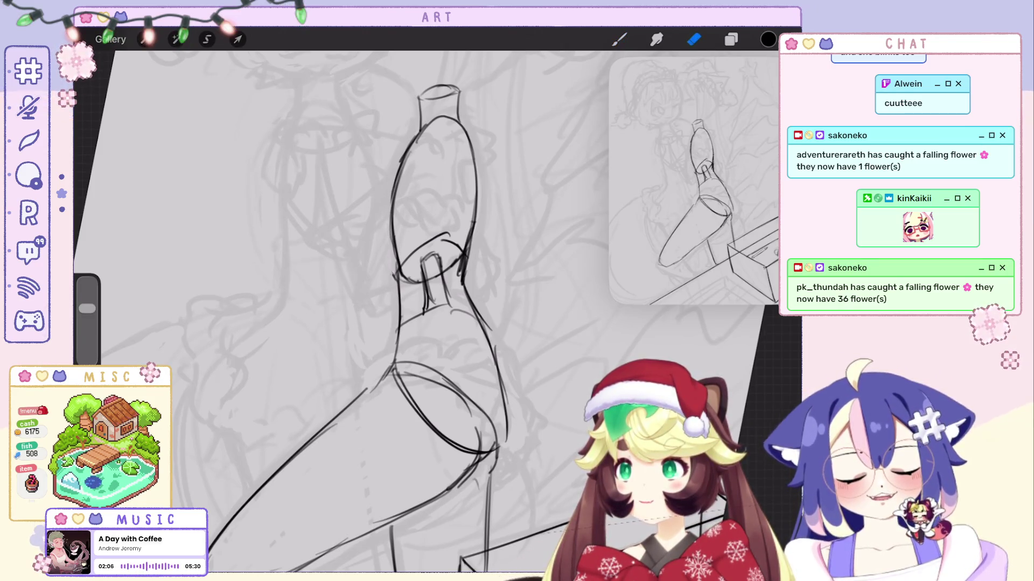
scroll(401, 318, down, 2)
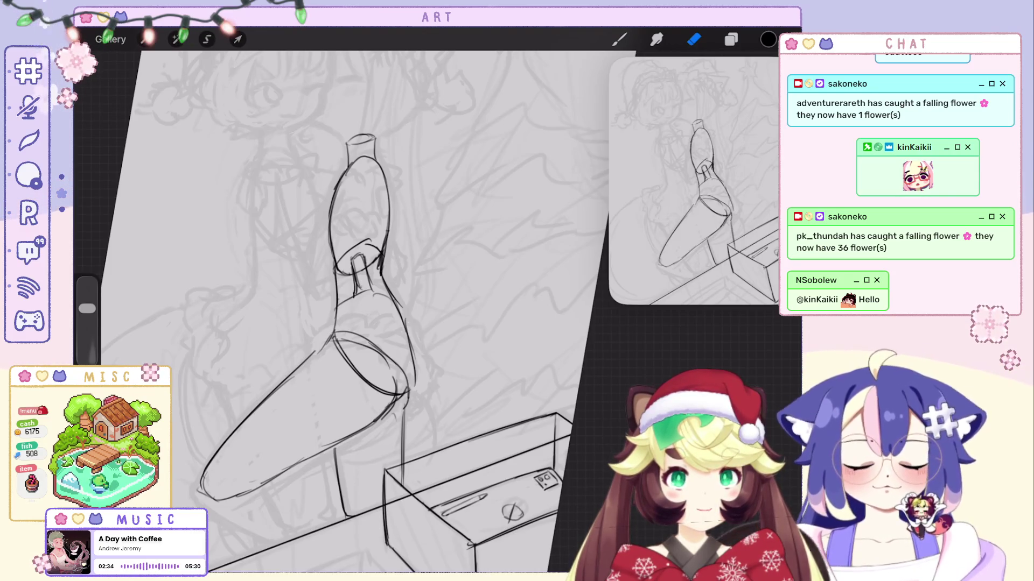
Draw the small oval sole of the second shoe with the pencil, retrying strokes.
scroll(377, 301, up, 3)
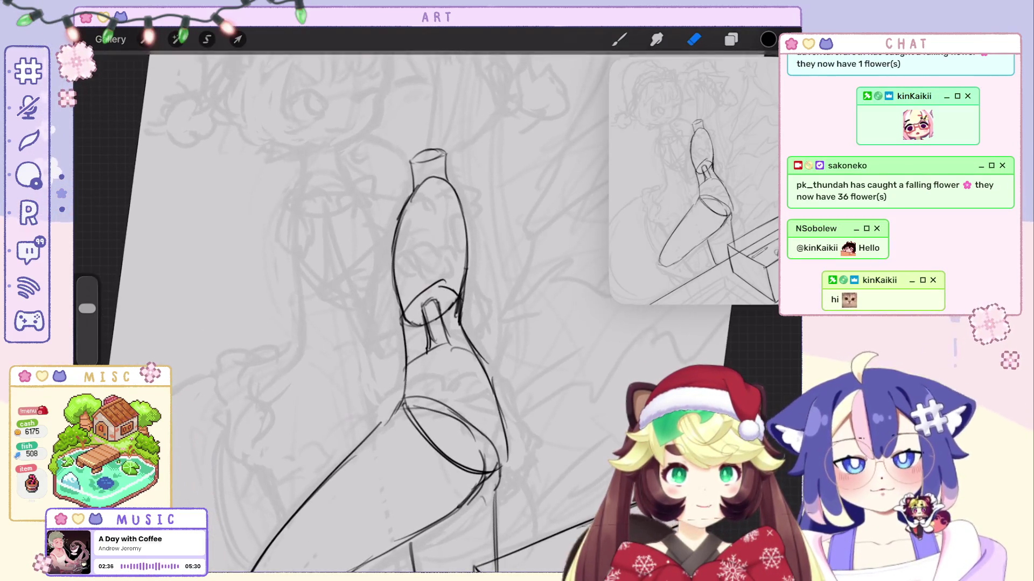
key(ctrl+z)
key(b)
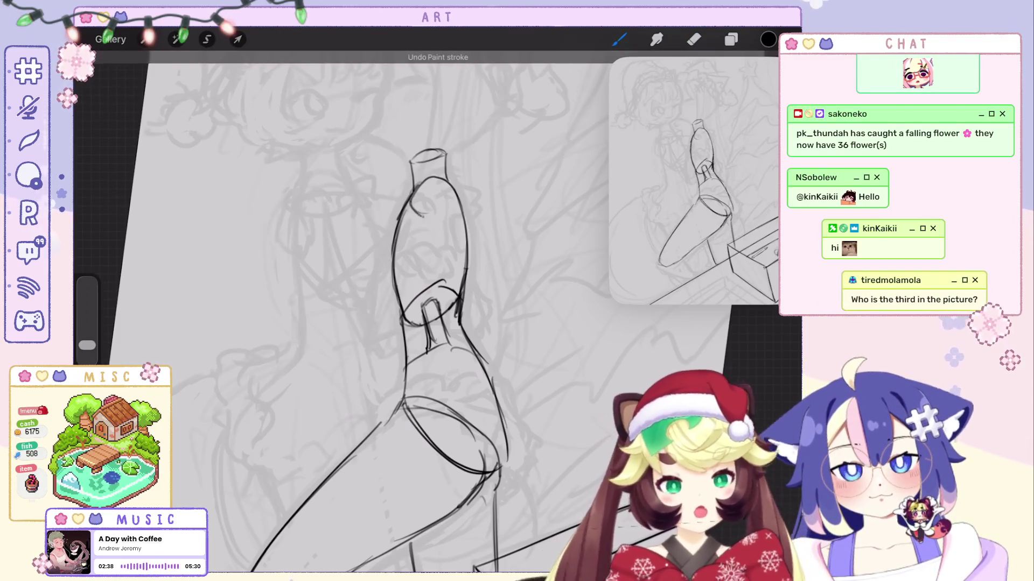
drag(431, 178, 423, 181)
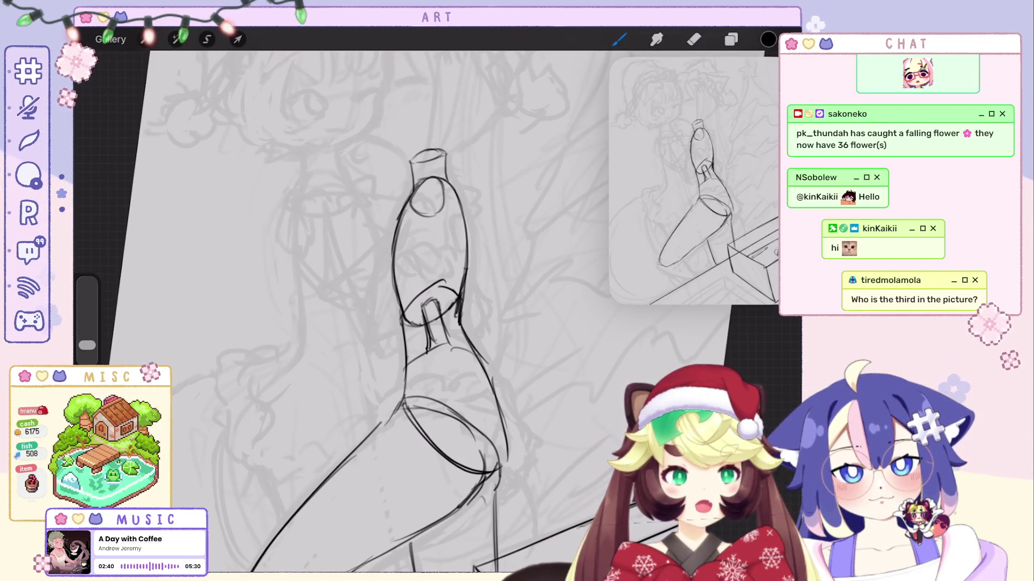
key(ctrl+z)
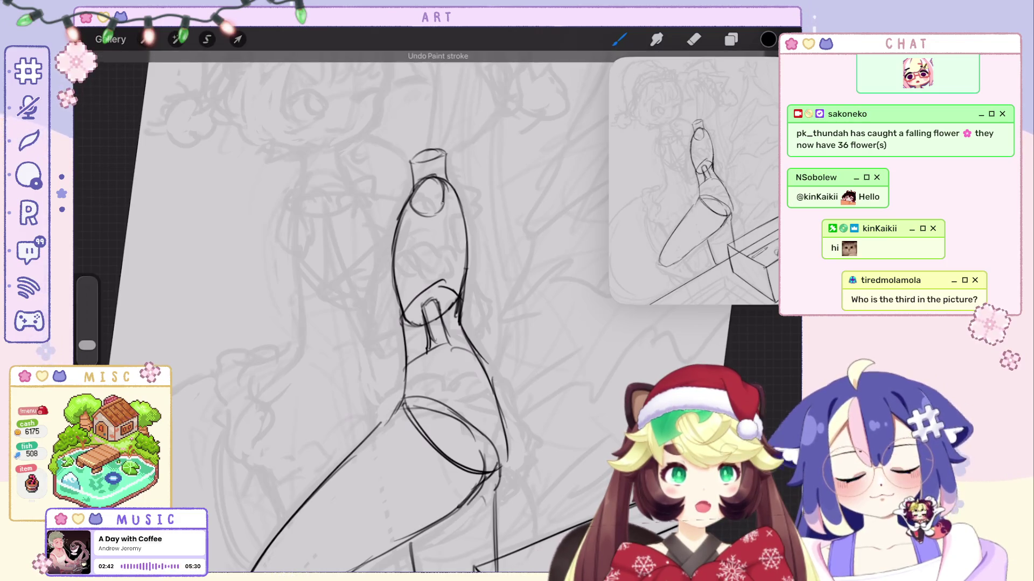
key(ctrl+z)
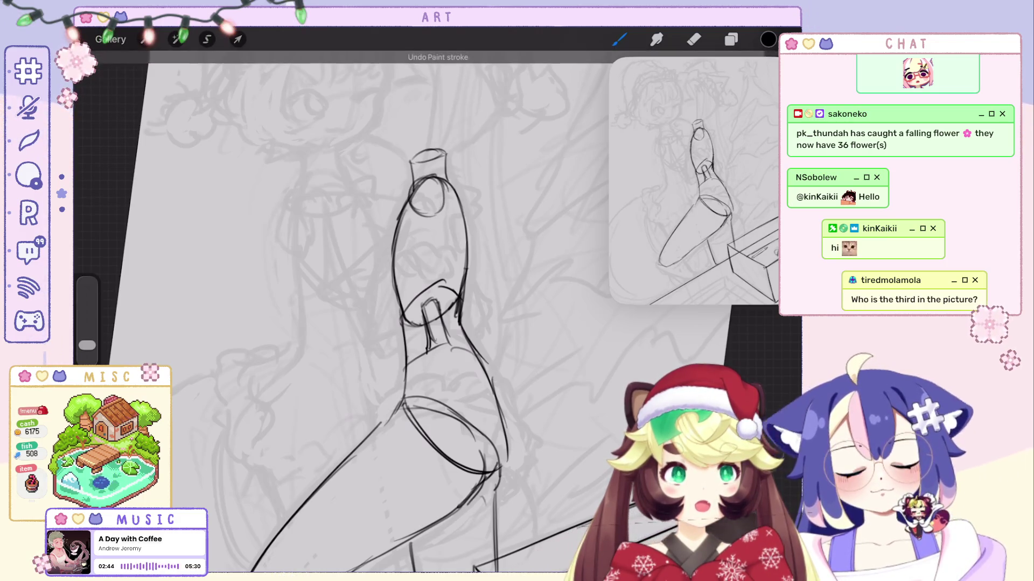
drag(425, 178, 412, 213)
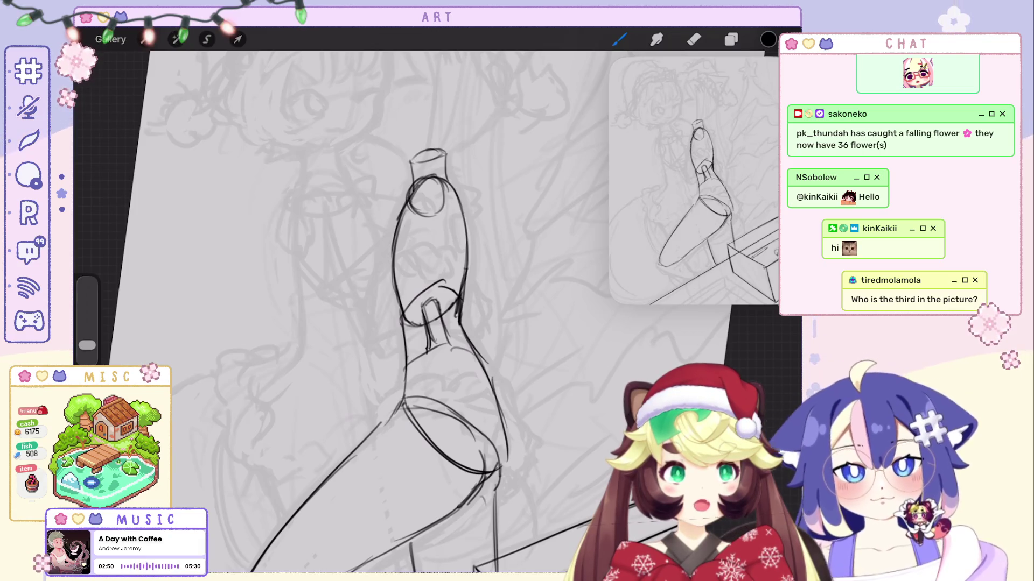
key(ctrl+z)
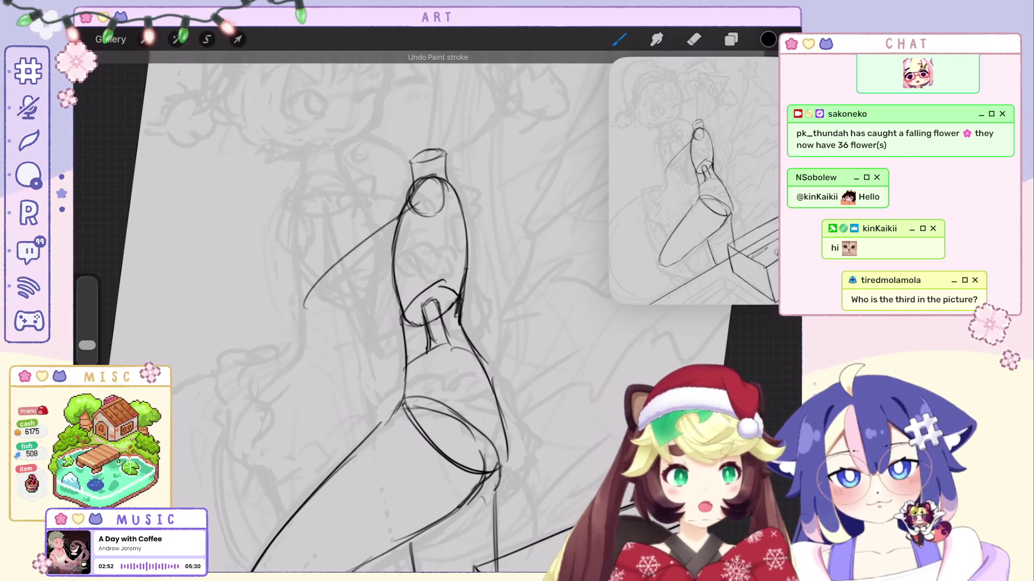
key(ctrl+z)
Try a long diagonal leg line at a new angle, rotating the canvas.
drag(405, 210, 280, 293)
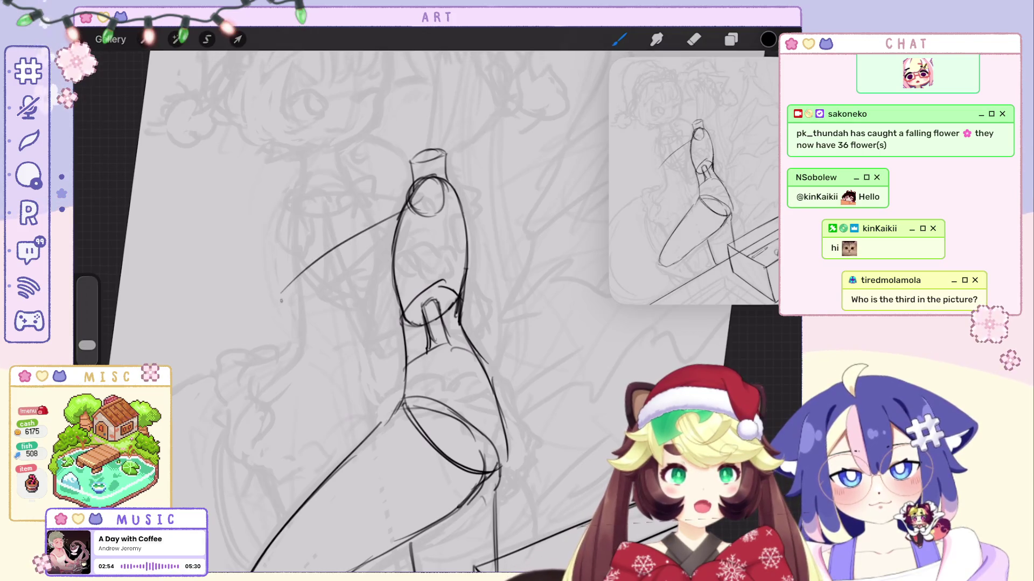
key(ctrl+z)
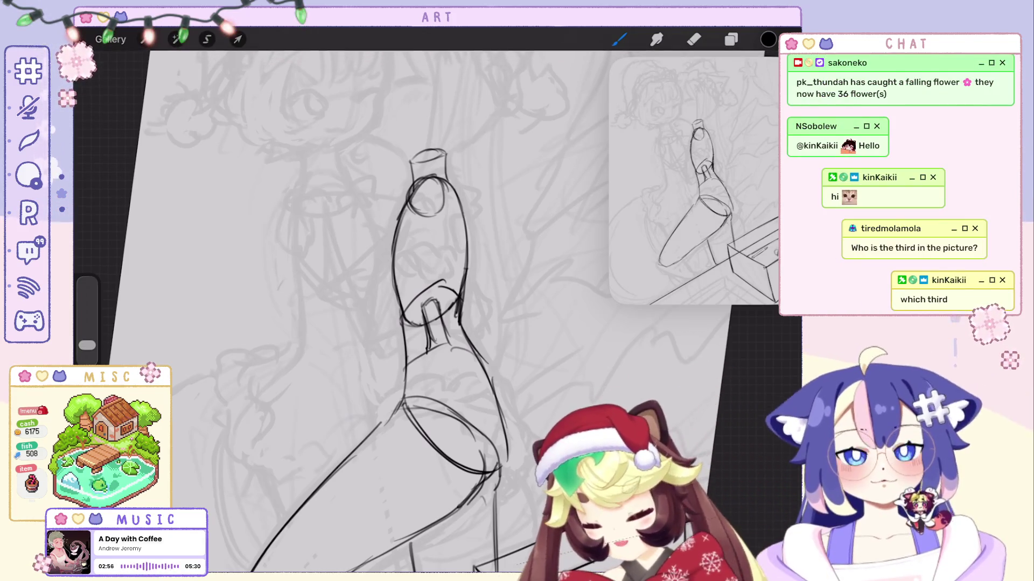
drag(431, 296, 489, 237)
mouse_move(425, 161)
mouse_down()
mouse_move(355, 258)
mouse_move(344, 315)
mouse_up()
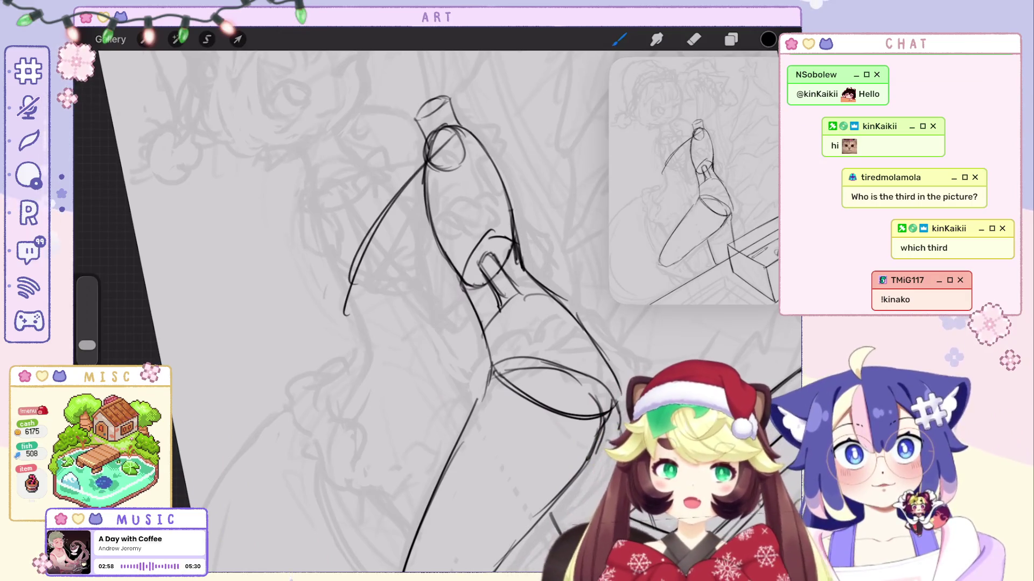
key(ctrl+z)
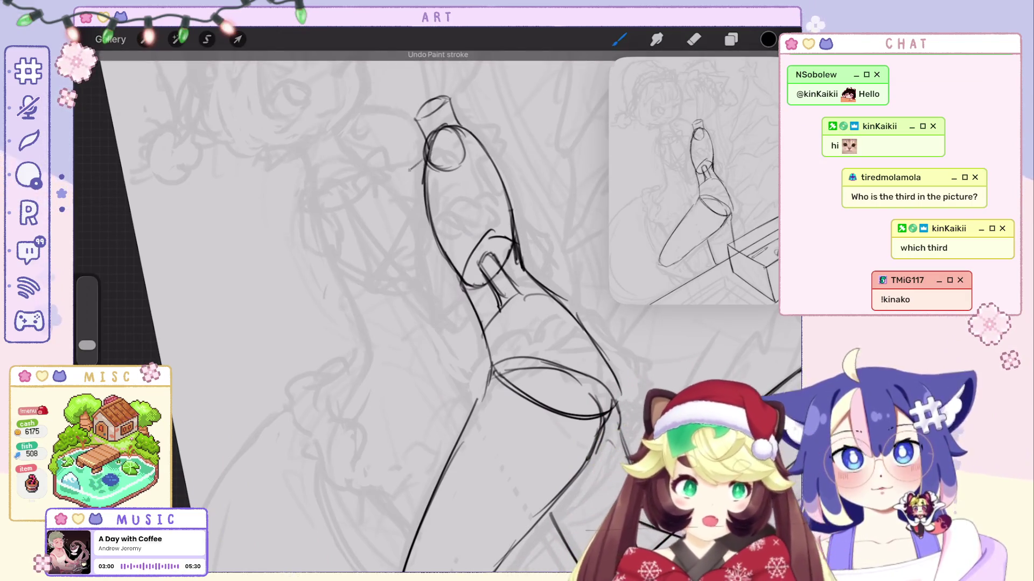
scroll(409, 313, down, 3)
scroll(344, 313, right, 1)
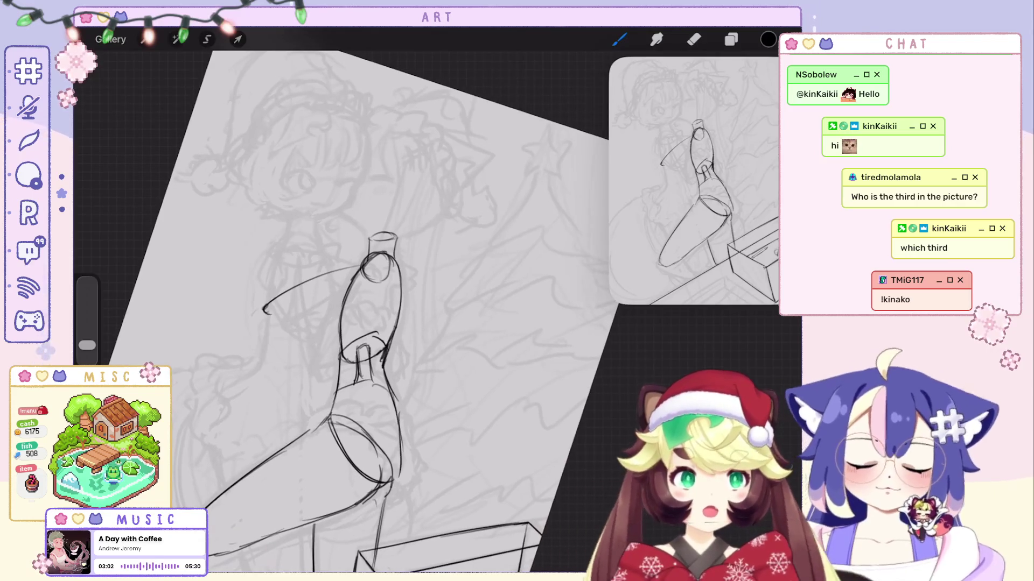
scroll(409, 323, up, 2)
key(ctrl+z)
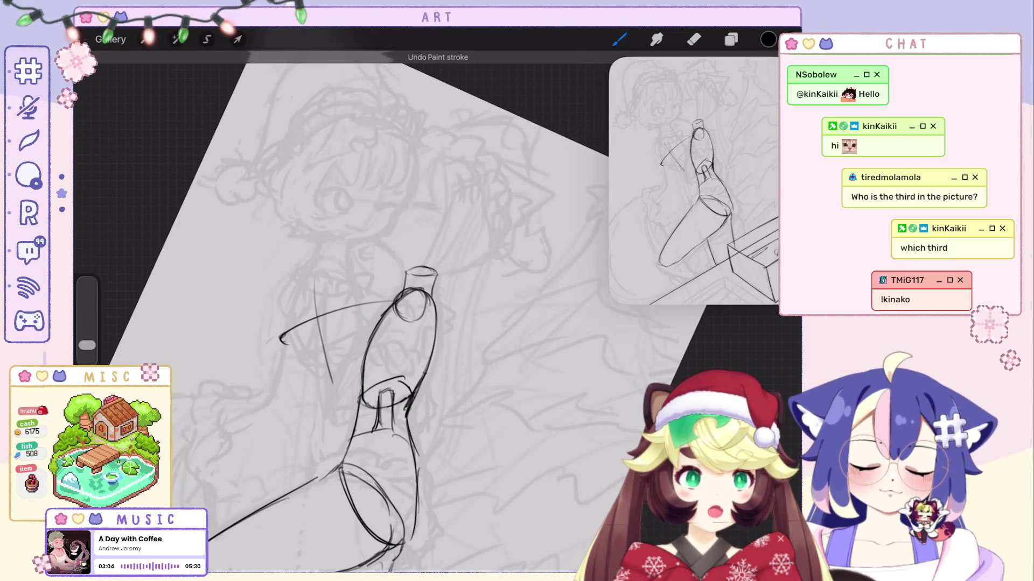
scroll(344, 323, right, 1)
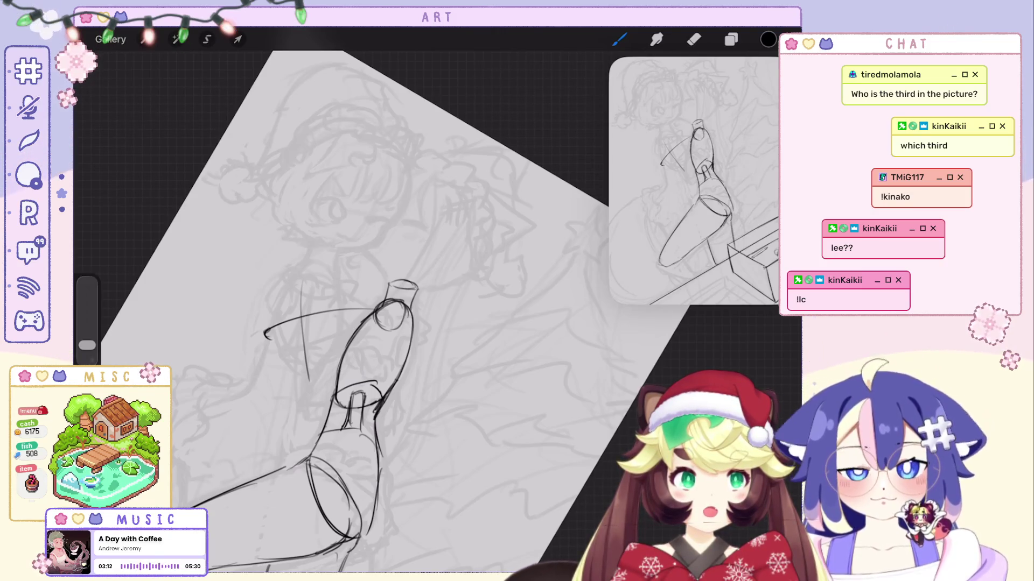
Draw the curved outline of the second sole left of the heel.
key(ctrl+z)
drag(310, 279, 302, 383)
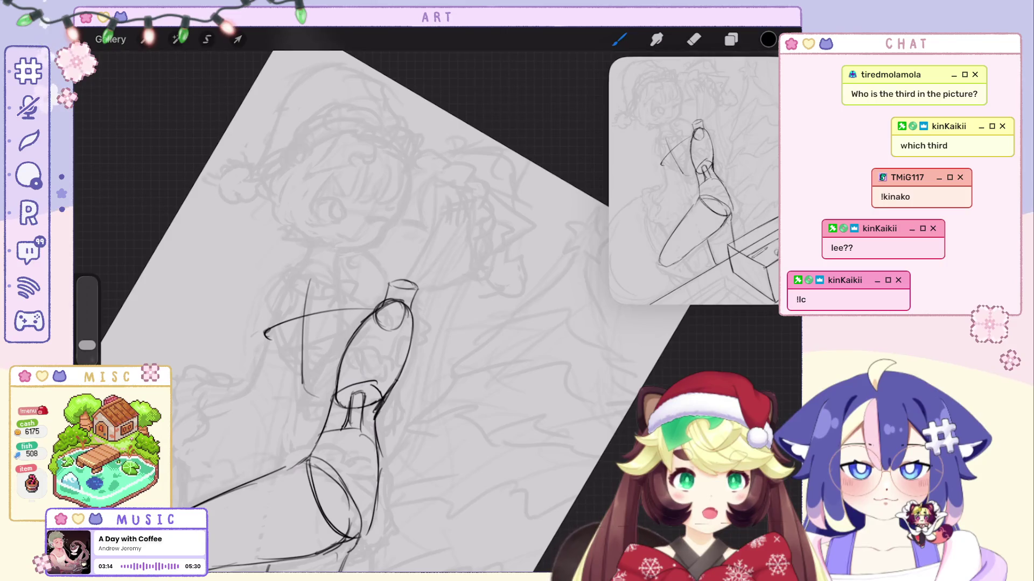
key(ctrl+z)
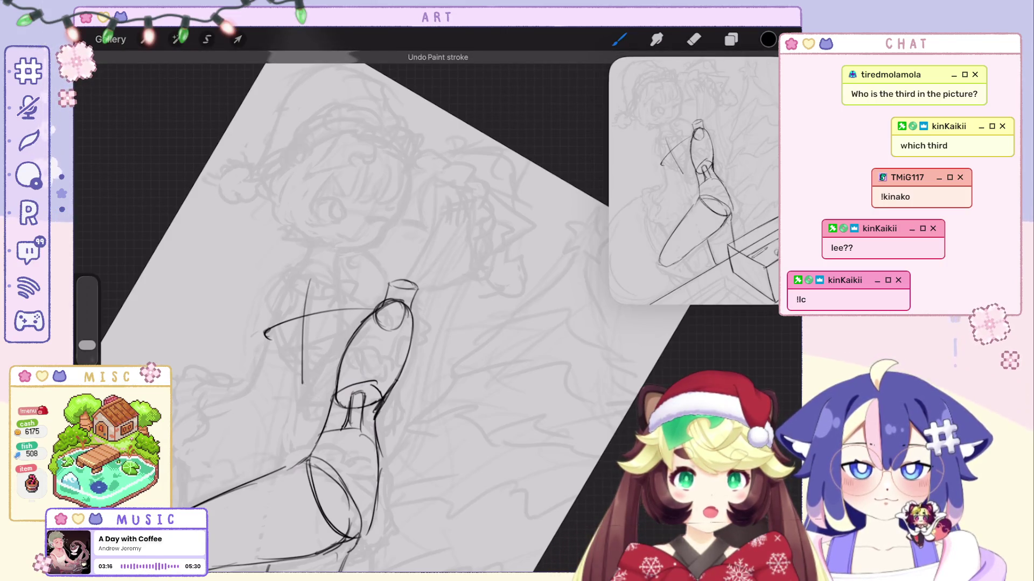
key(ctrl+z)
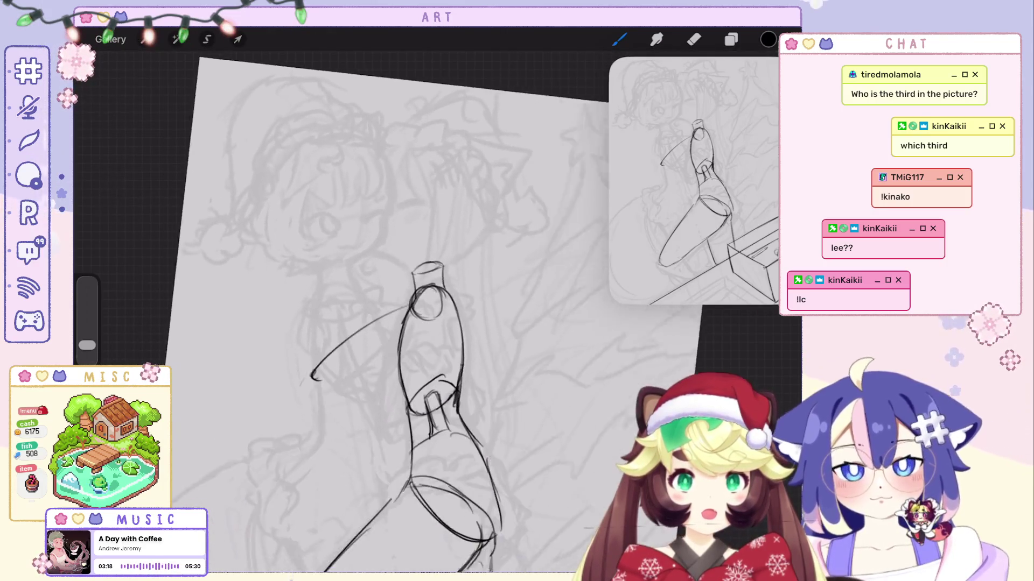
key(ctrl+z)
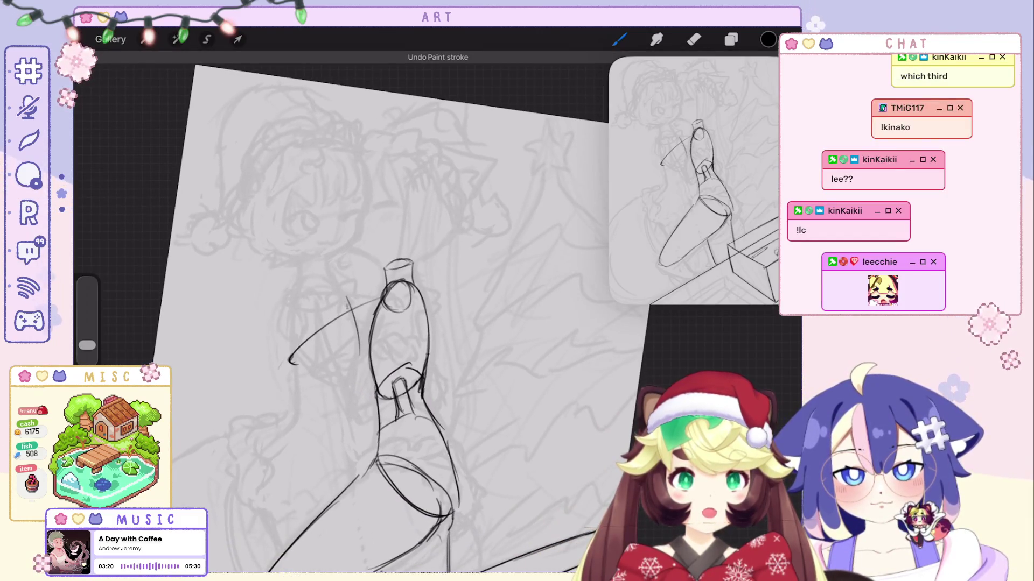
drag(299, 293, 306, 374)
key(ctrl+z)
drag(299, 293, 307, 374)
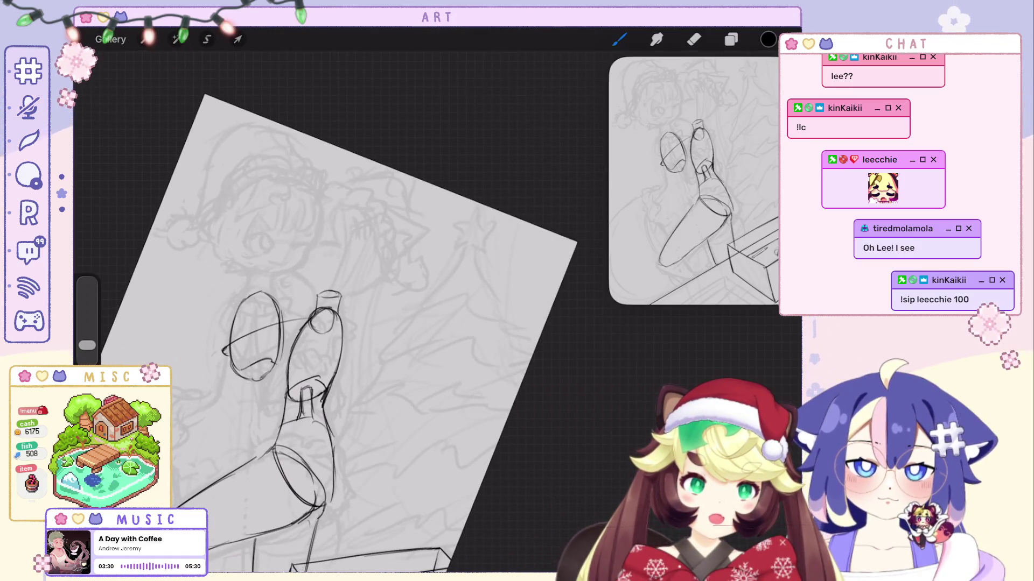
Remove two stray strokes and rotate the page back upright.
key(ctrl+z)
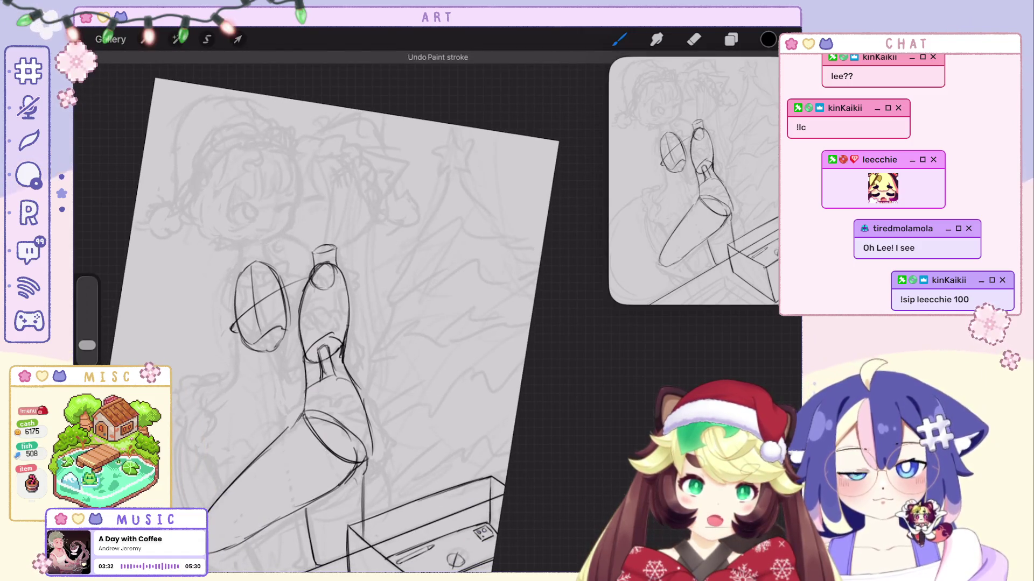
key(ctrl+z)
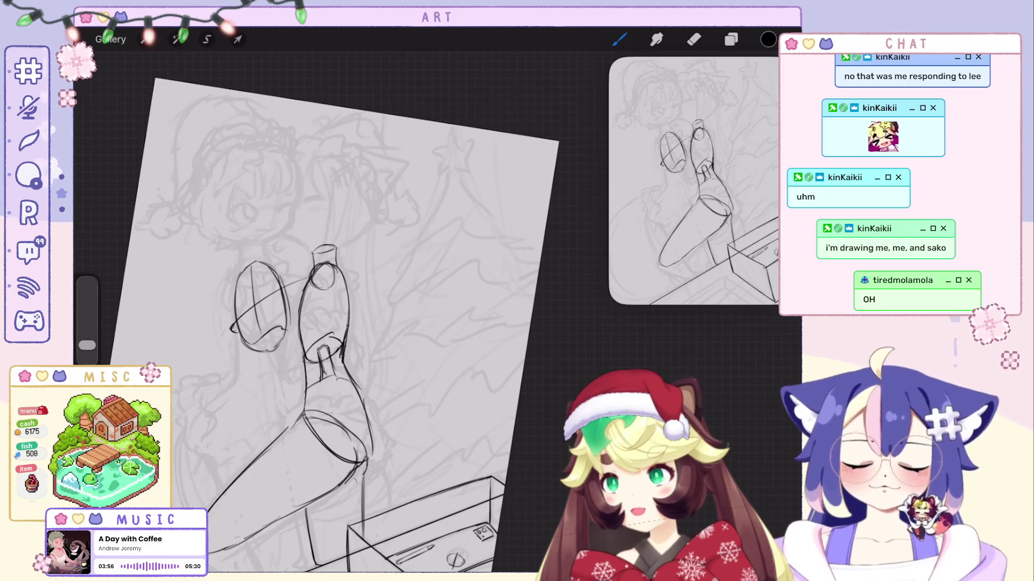
drag(324, 250, 292, 245)
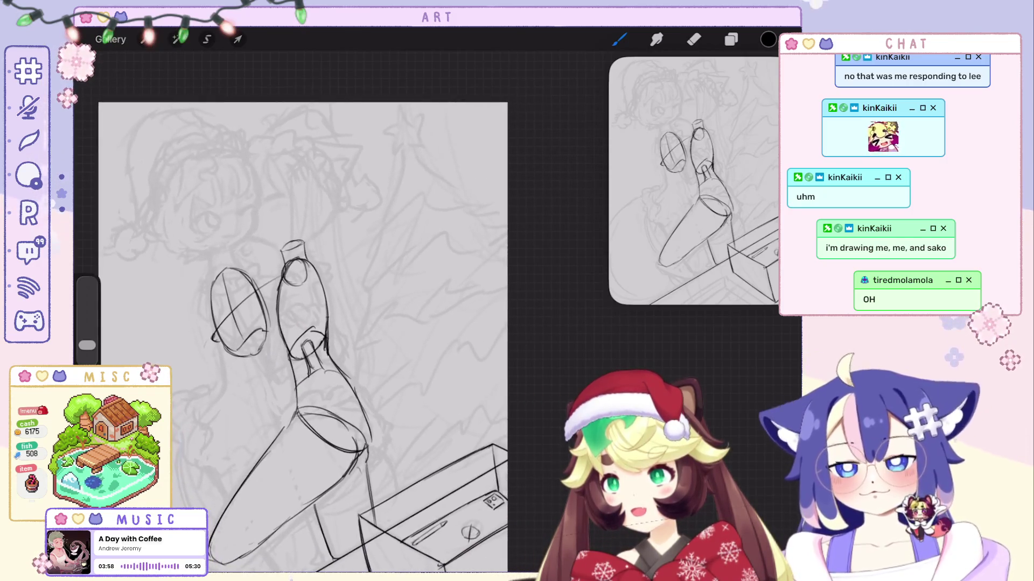
scroll(301, 323, up, 3)
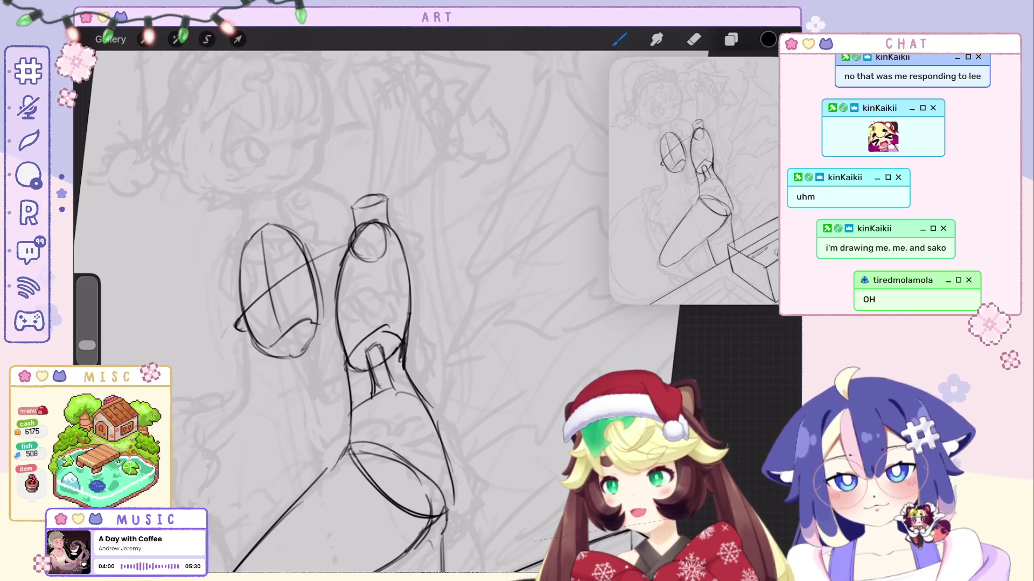
Draw the second leg's contour and lower-leg diagonal lines below the left sole.
key(ctrl+z)
mouse_move(317, 308)
mouse_down()
mouse_move(310, 359)
mouse_move(334, 463)
mouse_up()
drag(377, 323, 369, 301)
mouse_move(269, 315)
mouse_down()
mouse_move(250, 355)
mouse_move(257, 381)
mouse_up()
key(ctrl+z)
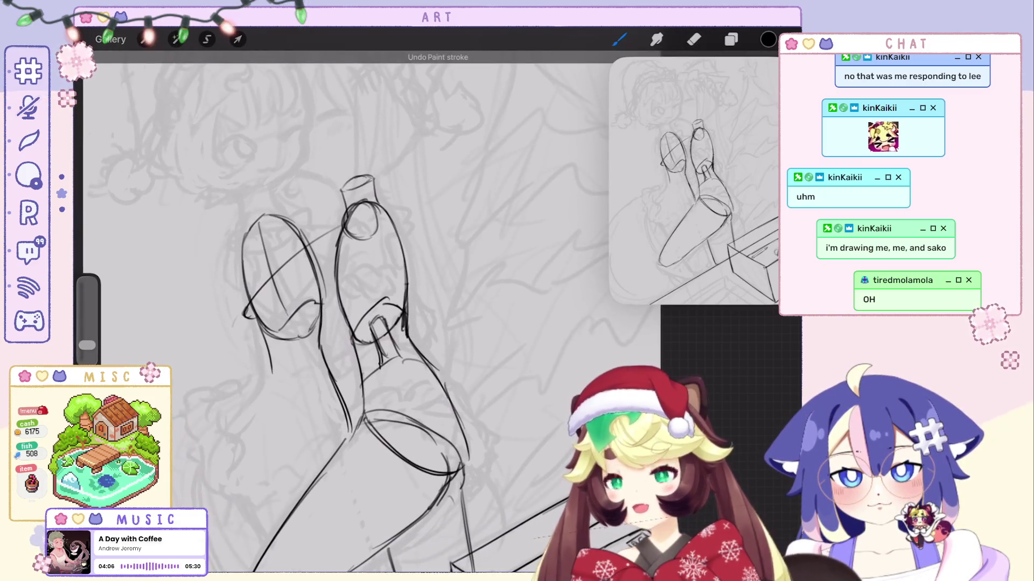
key(ctrl+z)
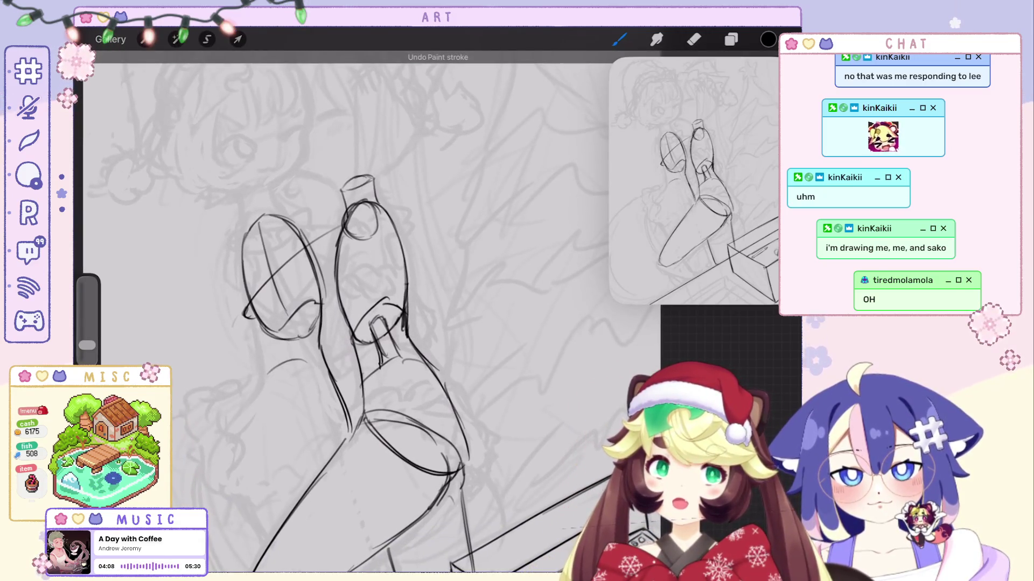
drag(269, 373, 339, 394)
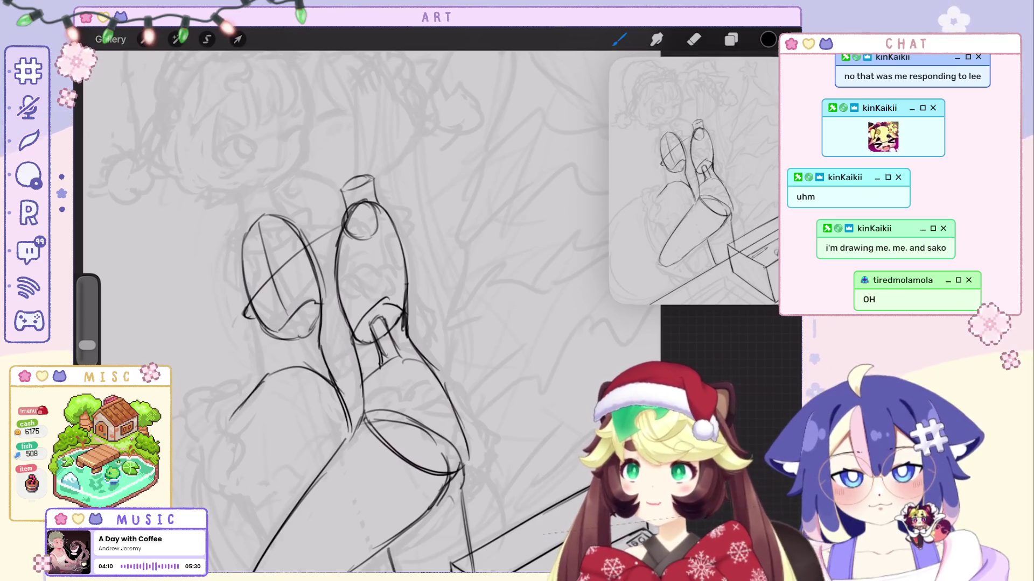
drag(241, 419, 308, 463)
Undo the last three line strokes on the leg sketch.
scroll(366, 313, down, 2)
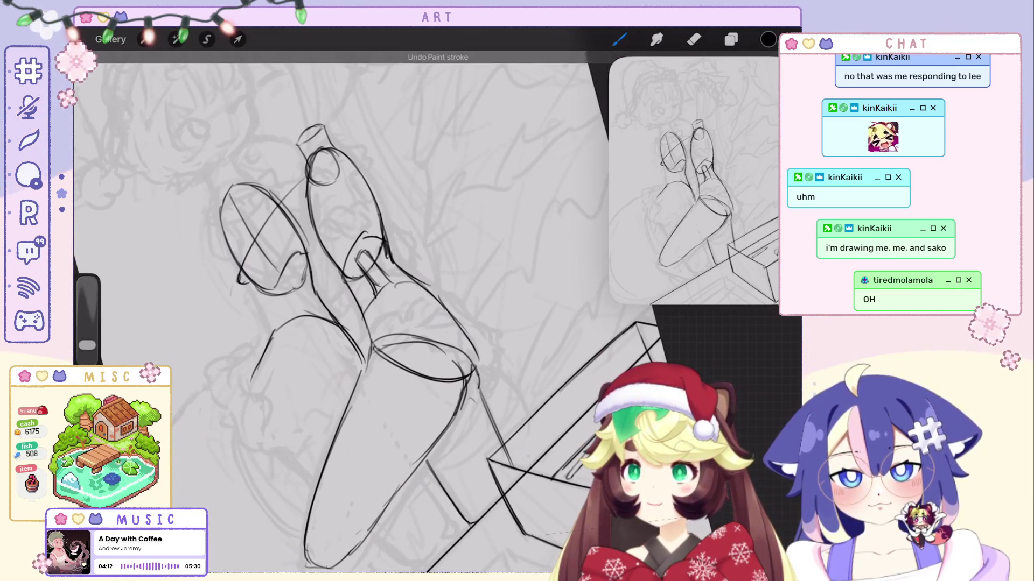
scroll(366, 312, down, 3)
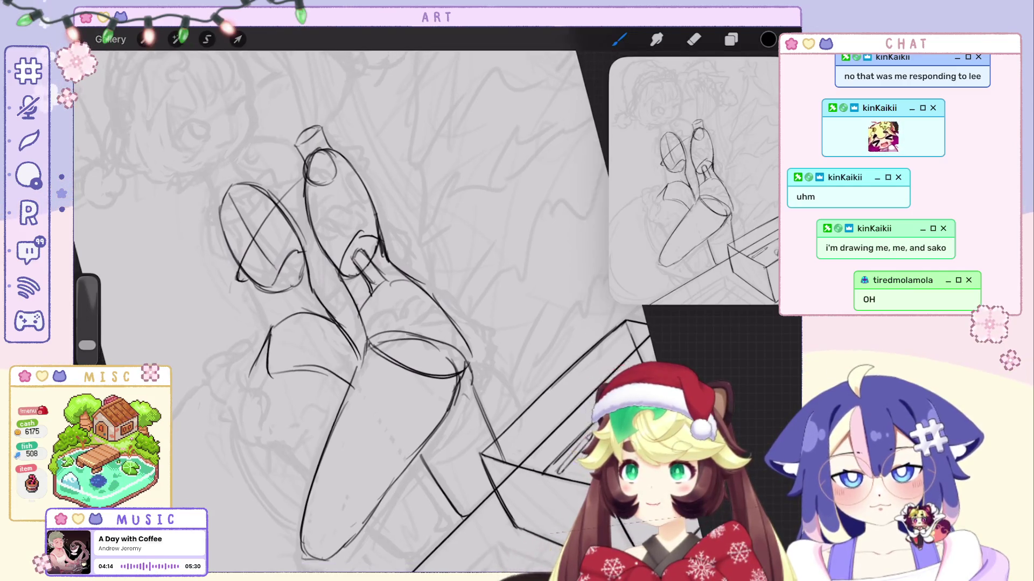
scroll(366, 312, down, 2)
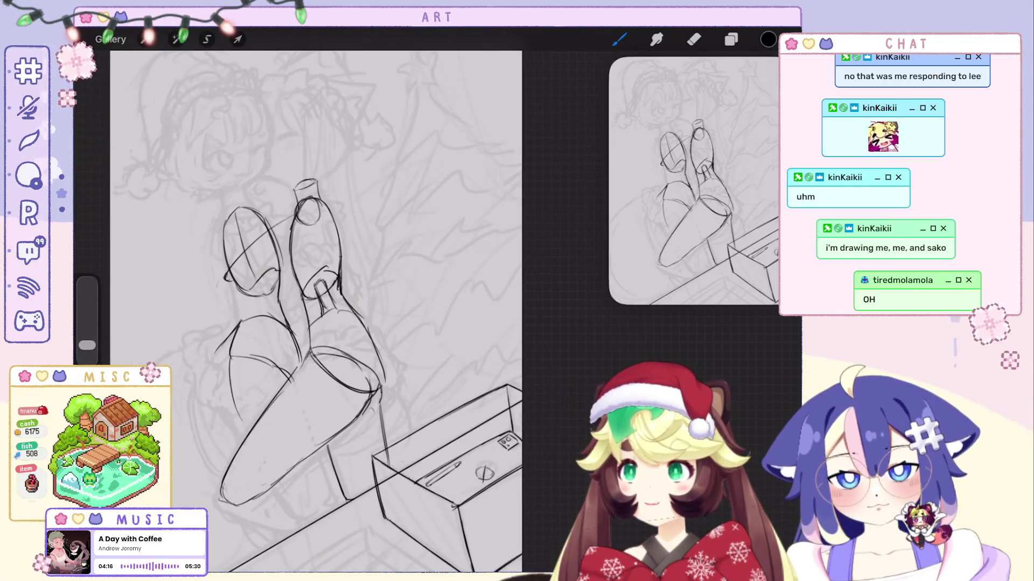
scroll(323, 296, down, 3)
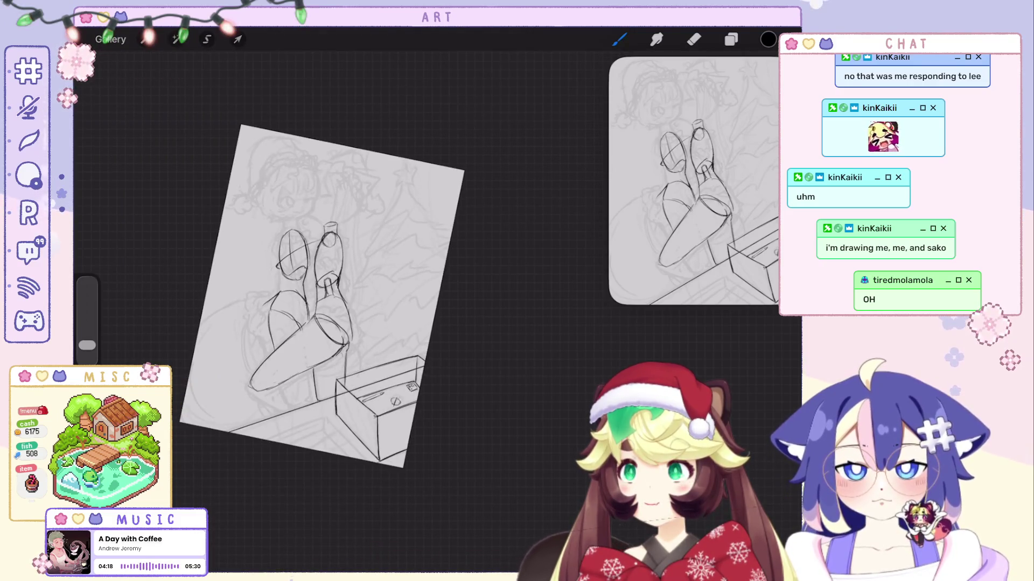
scroll(366, 313, up, 3)
key(ctrl+z)
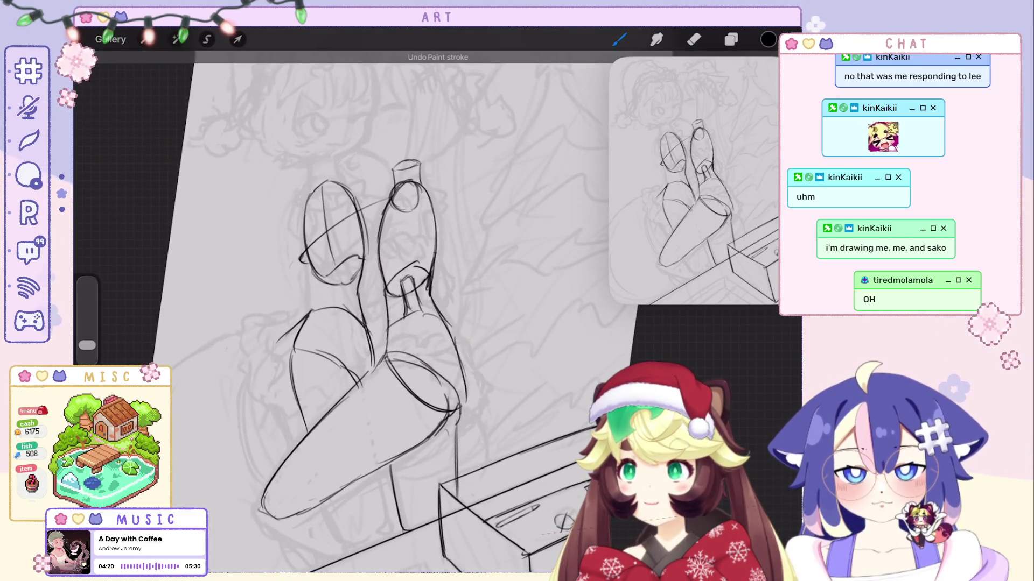
key(ctrl+z)
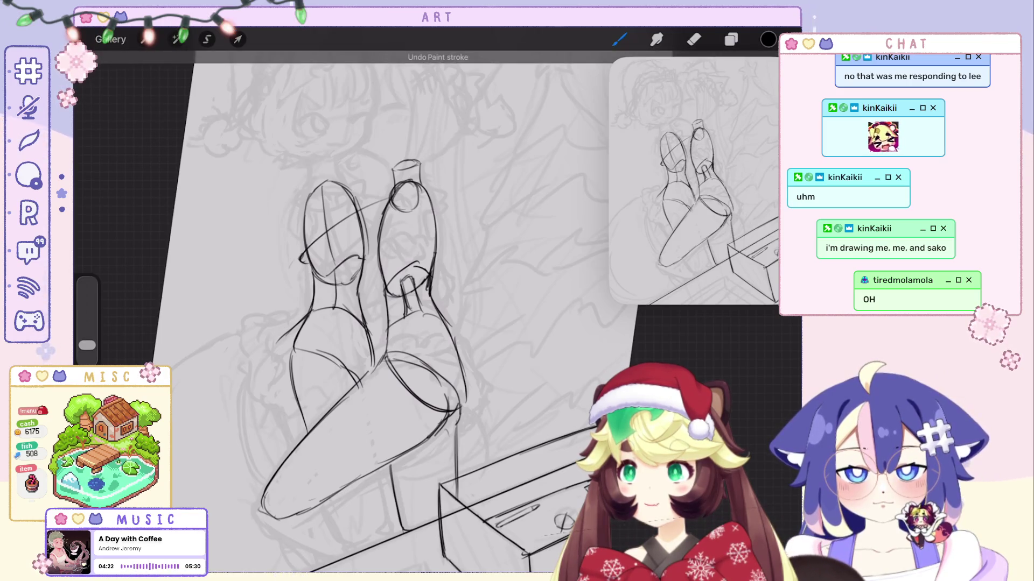
key(ctrl+z)
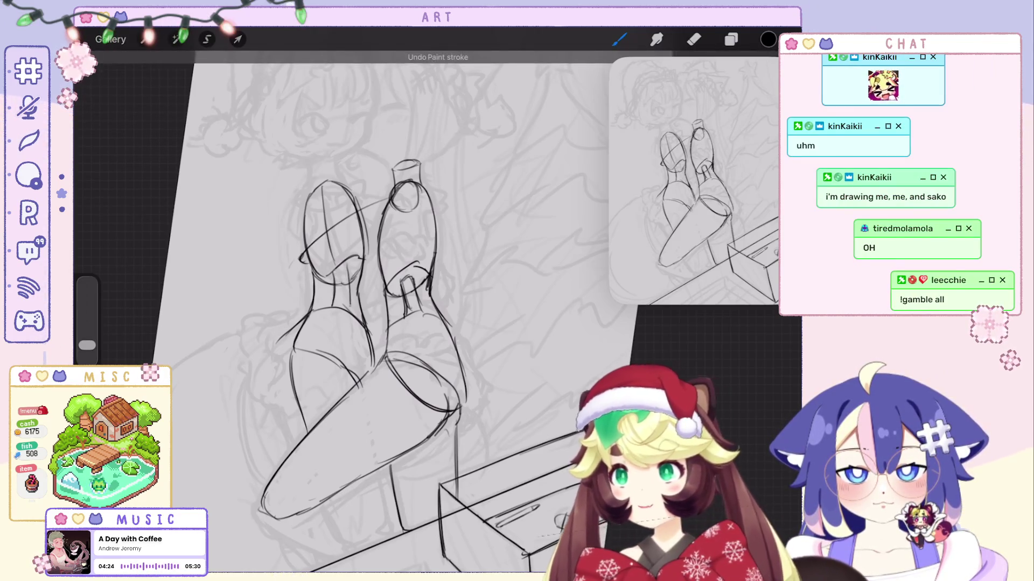
Bring back the small stroke near the box after briefly removing it.
key(ctrl+z)
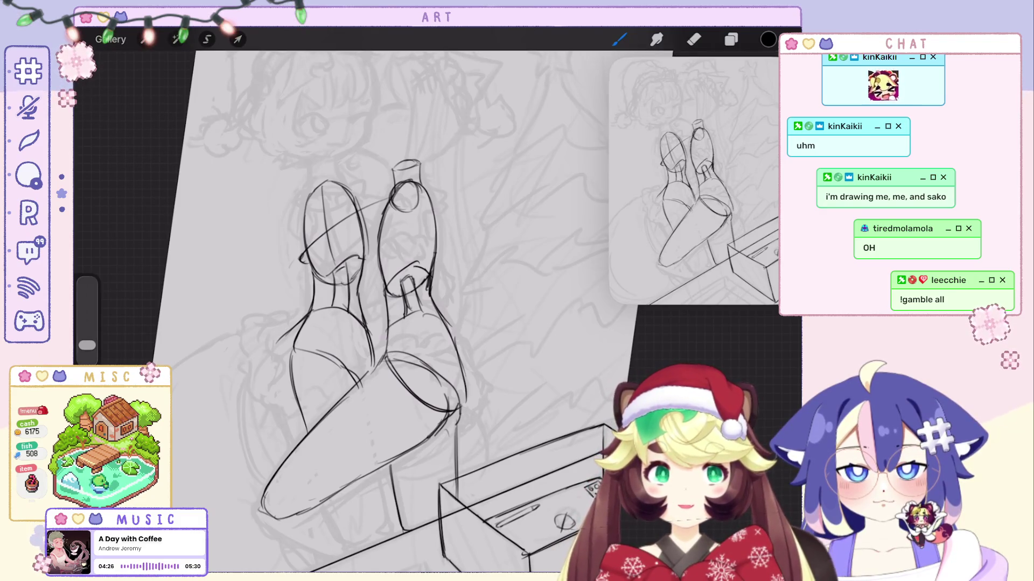
key(ctrl+shift+z)
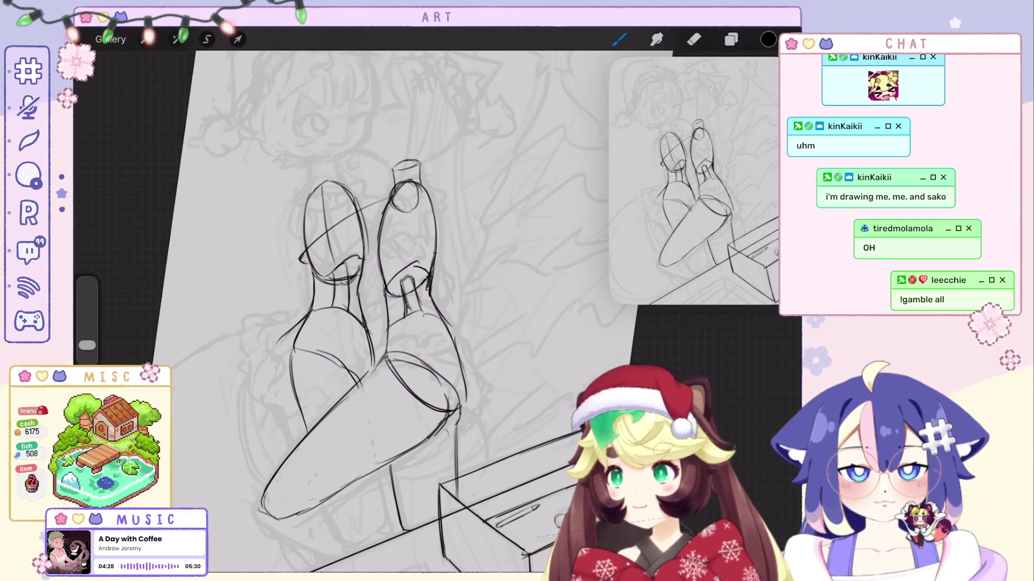
scroll(377, 323, down, 3)
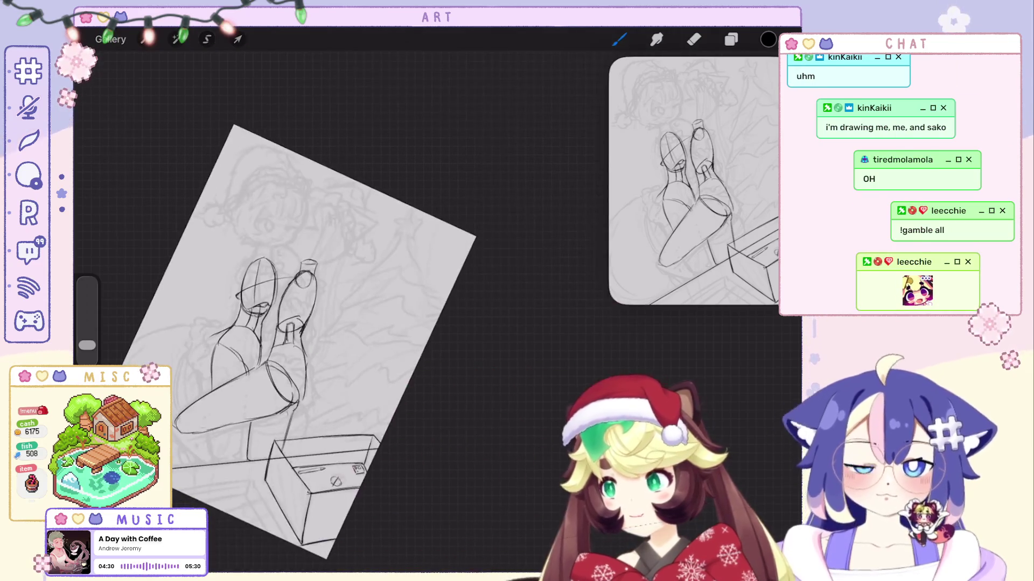
scroll(330, 320, up, 2)
key(ctrl+shift+z)
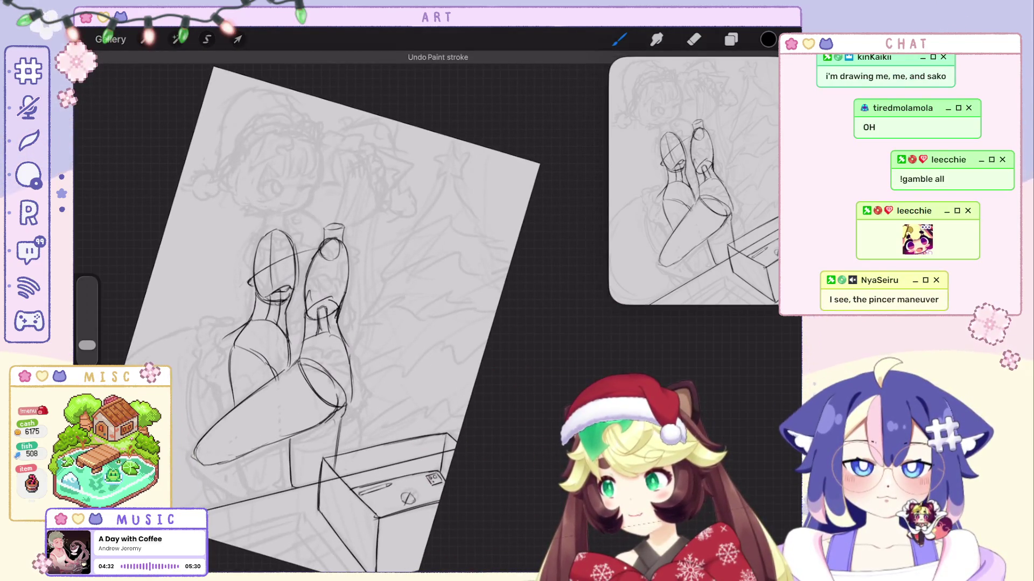
scroll(350, 302, up, 2)
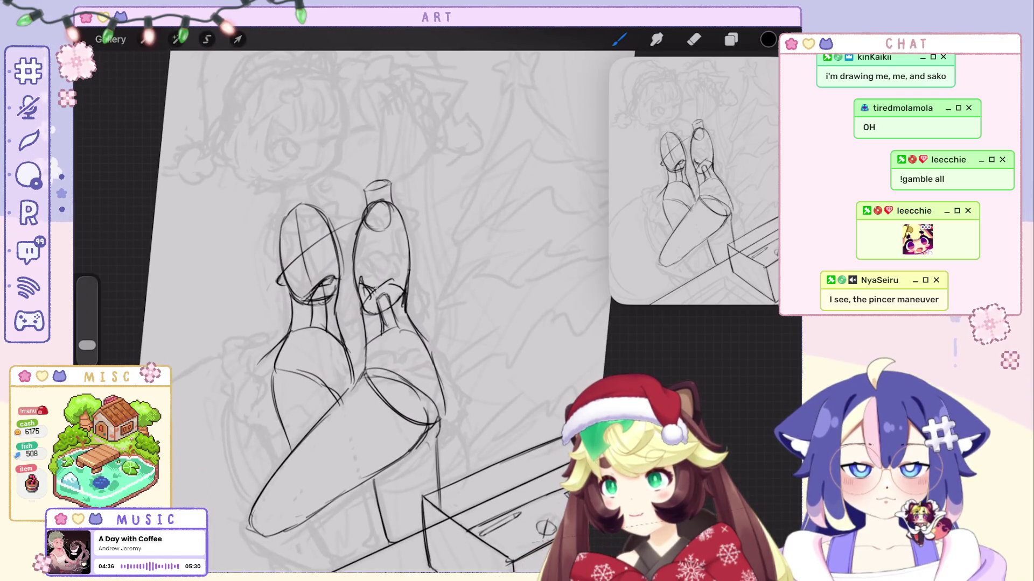
scroll(377, 302, down, 3)
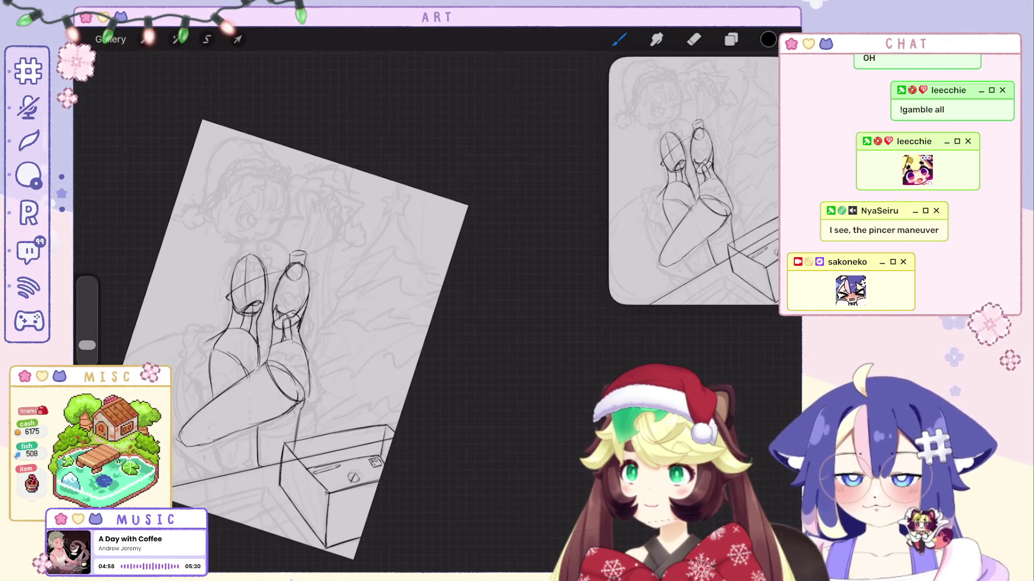
Undo the last shoe stroke and redraw the lines of the right shoe.
scroll(377, 296, up, 5)
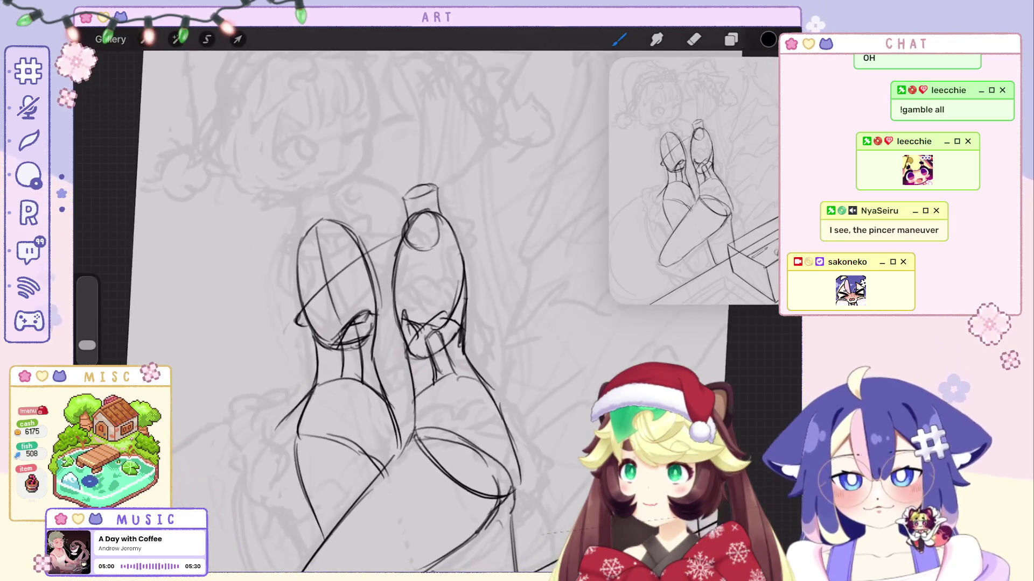
scroll(376, 322, down, 2)
key(ctrl+z)
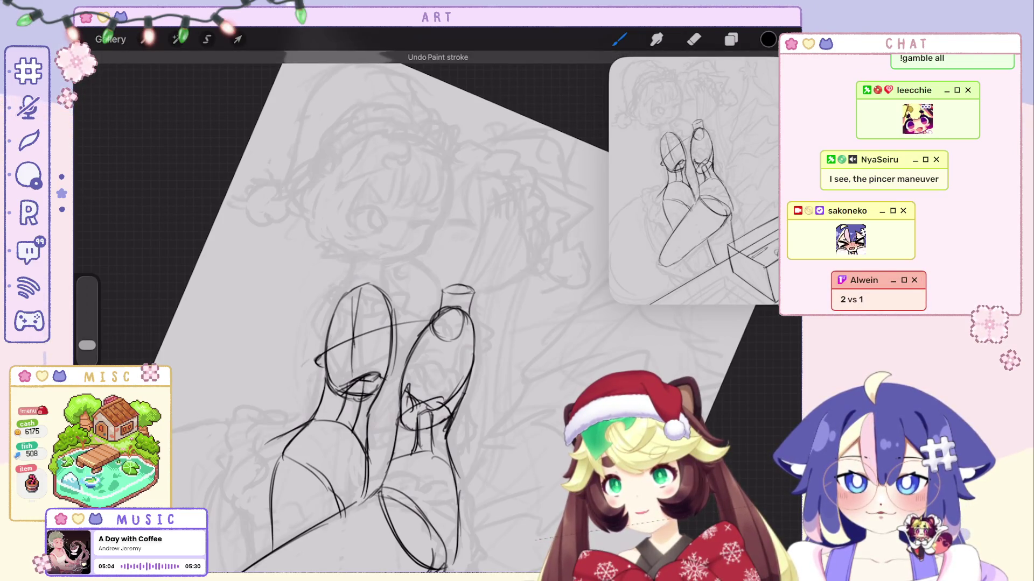
scroll(377, 377, up, 2)
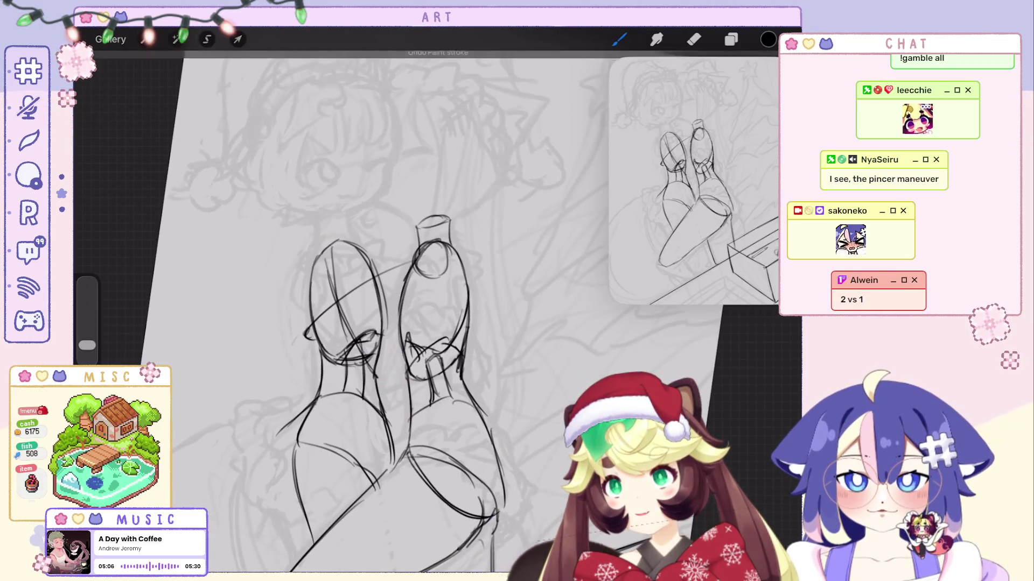
drag(466, 292, 449, 325)
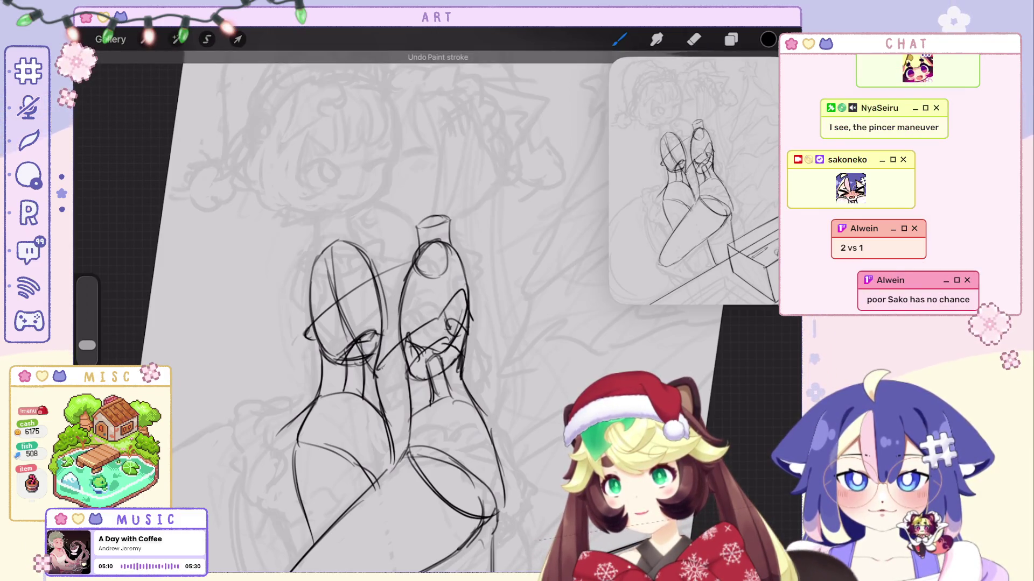
Undo another stroke and draw a curved line along the leg.
scroll(377, 323, down, 2)
scroll(377, 323, up, 2)
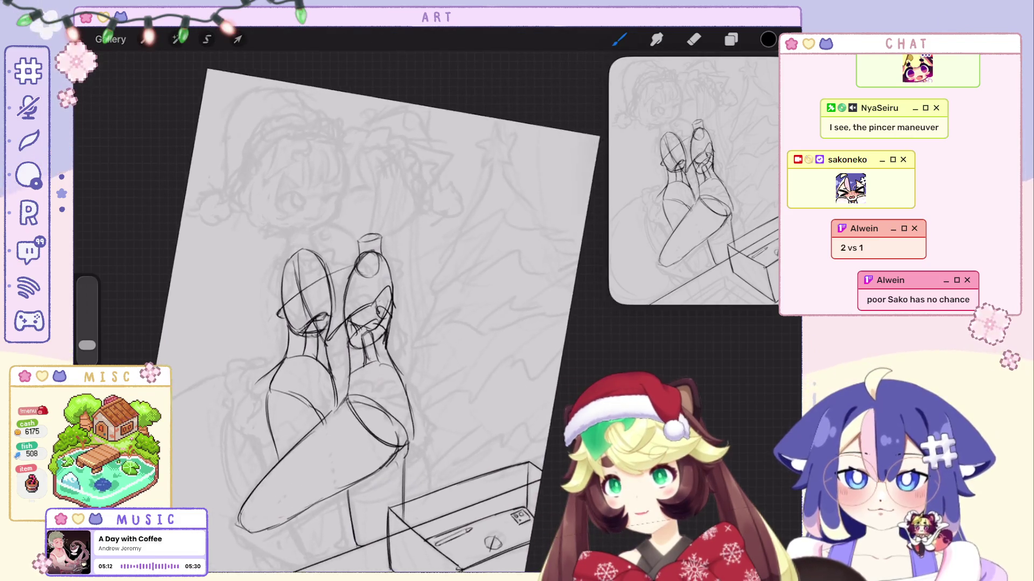
scroll(430, 323, up, 2)
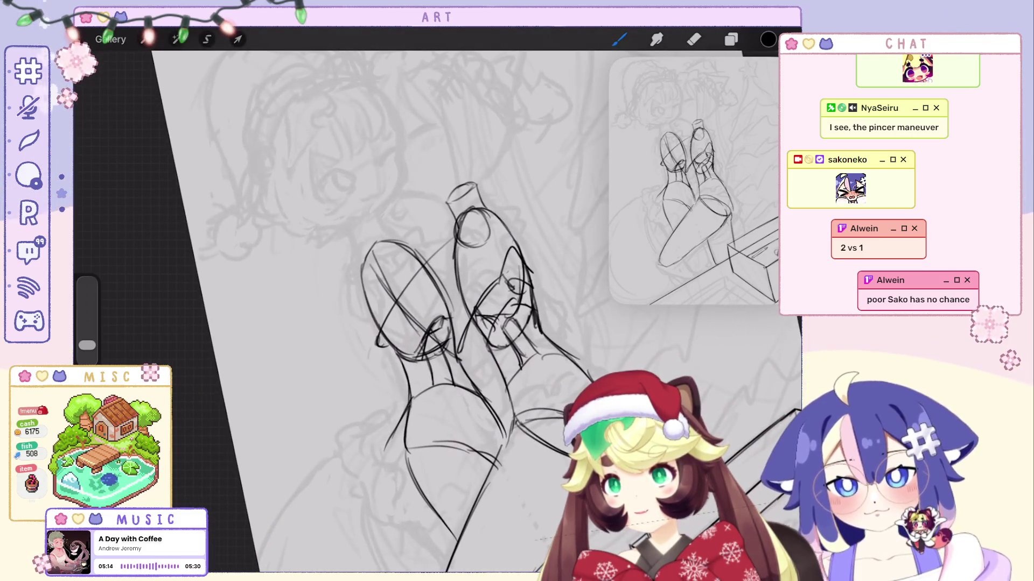
scroll(458, 323, up, 1)
key(ctrl+z)
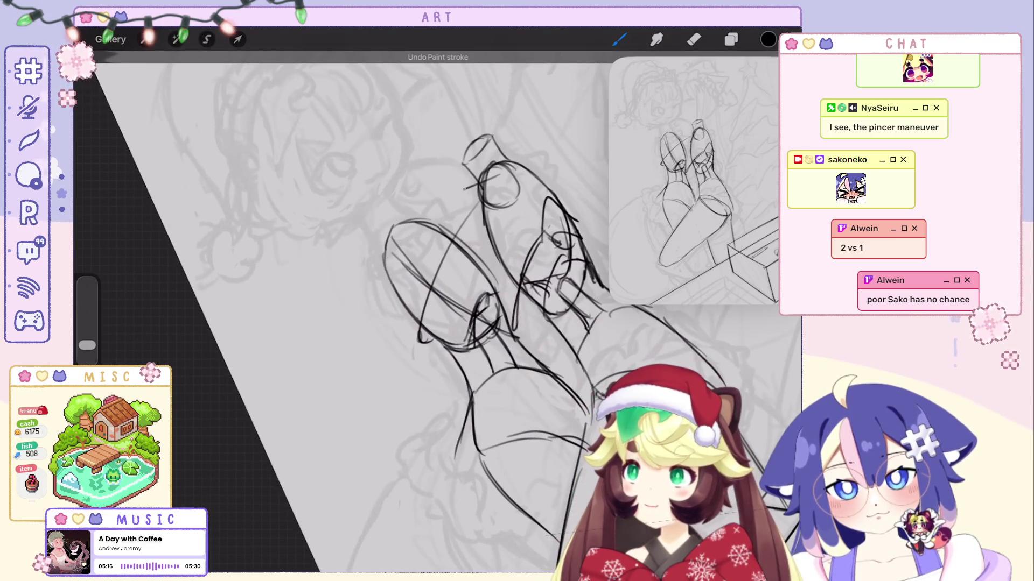
drag(378, 264, 479, 183)
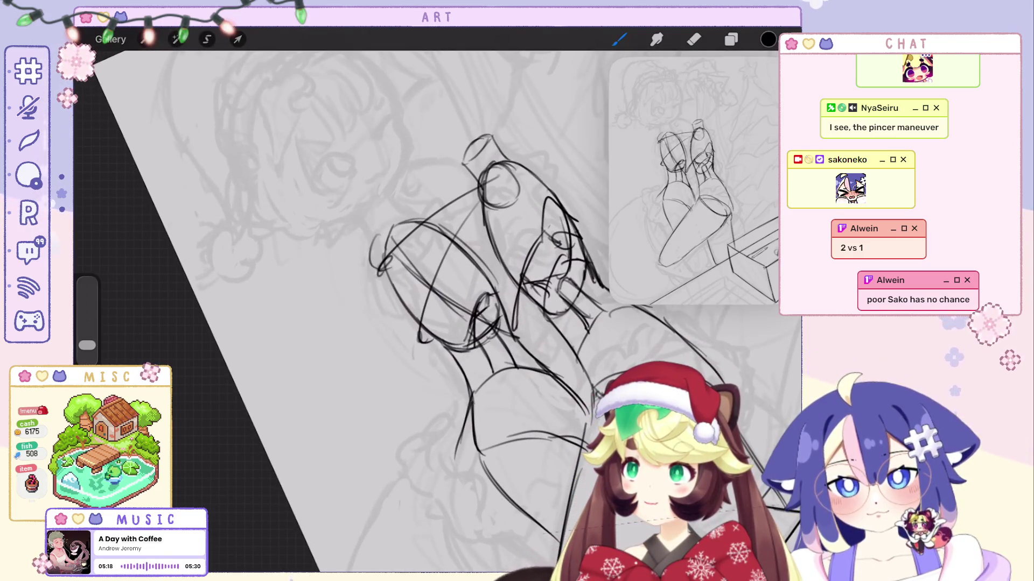
Remove the curved leg stroke, keeping the short vertical stroke on the shoe.
scroll(431, 313, down, 2)
scroll(361, 409, up, 2)
key(ctrl+z)
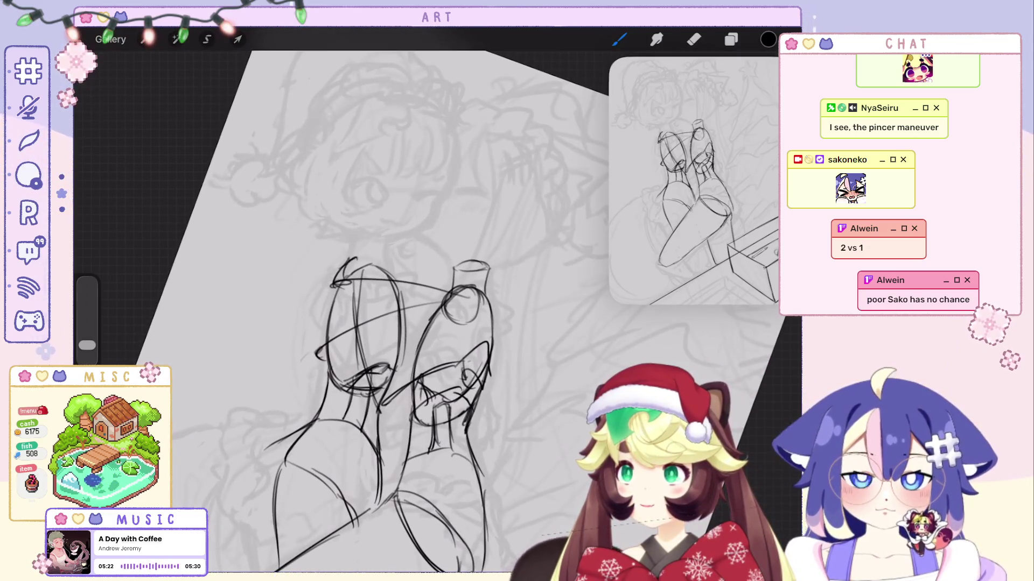
scroll(377, 323, down, 2)
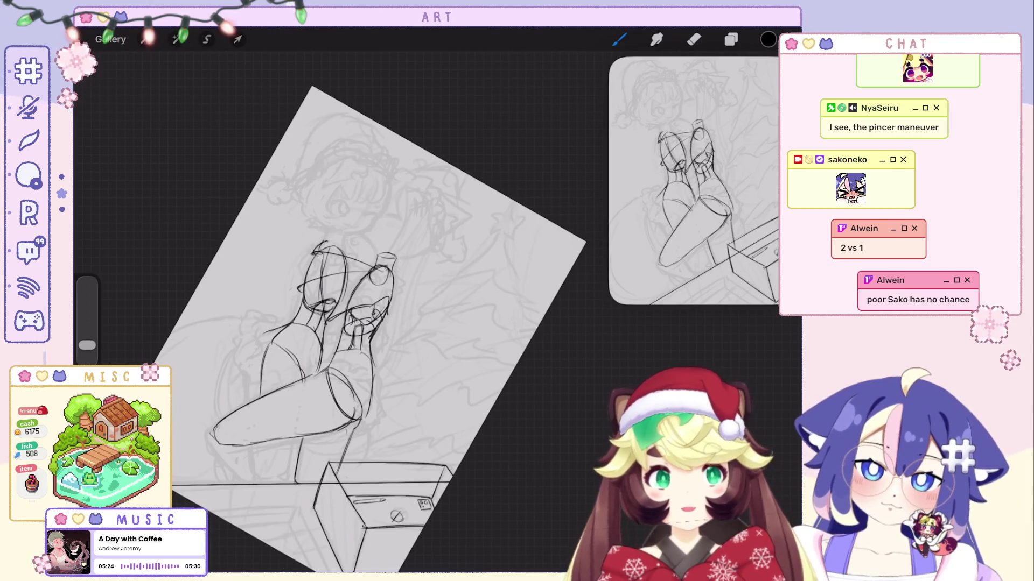
scroll(409, 344, up, 3)
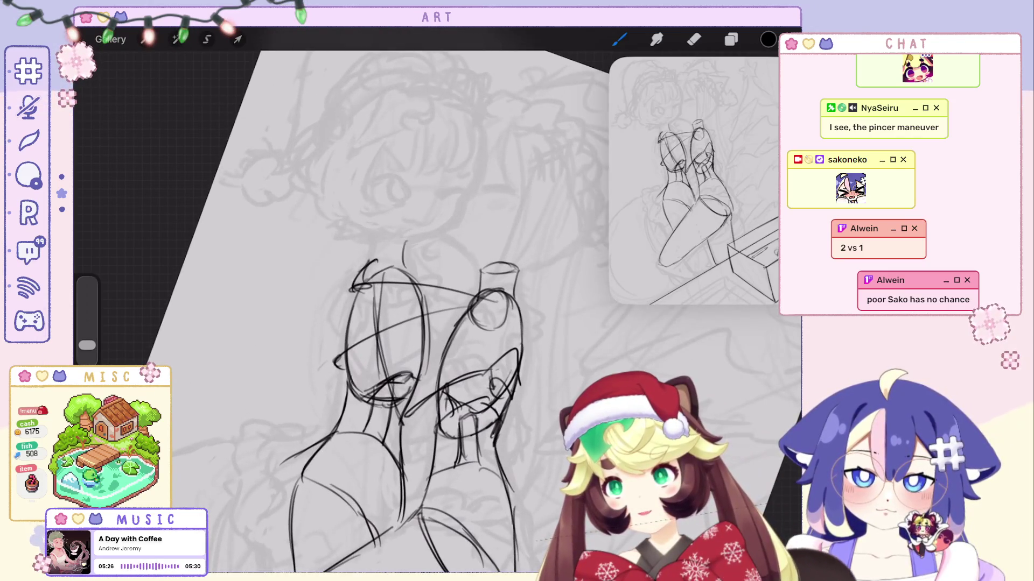
key(ctrl+z)
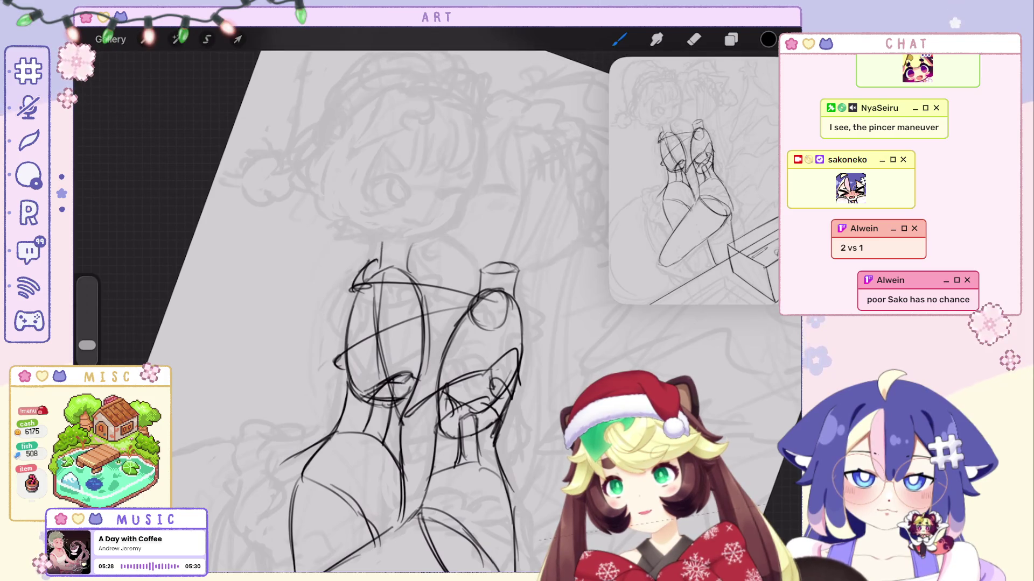
key(ctrl+z)
Cap the left heel with a curved outline.
drag(375, 246, 412, 245)
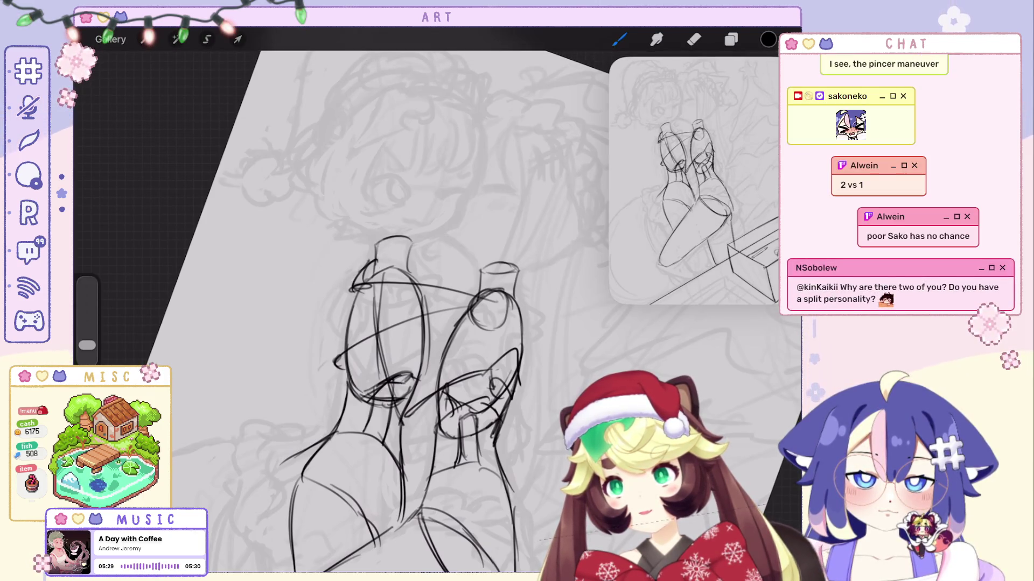
scroll(377, 323, down, 3)
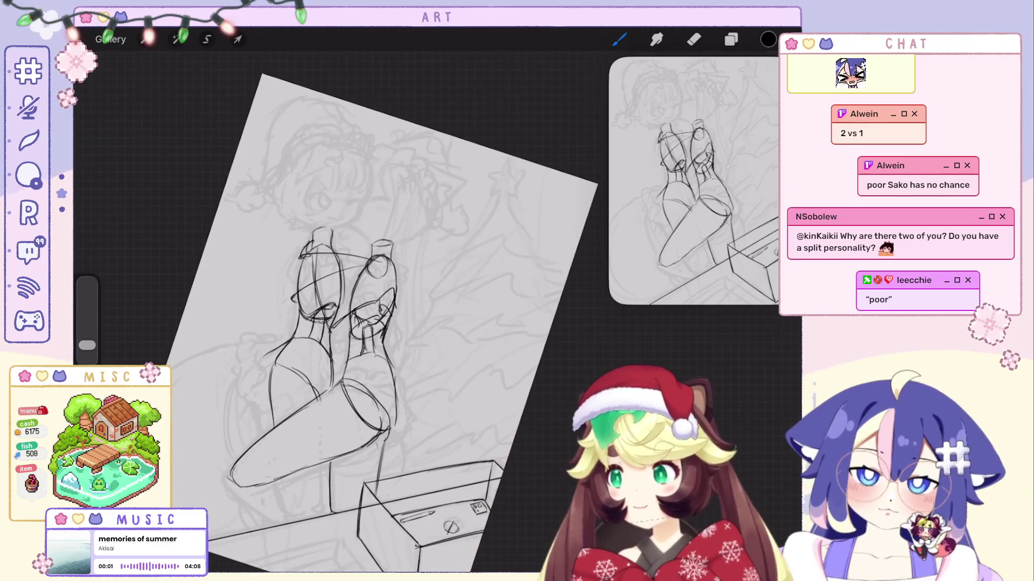
scroll(377, 323, up, 5)
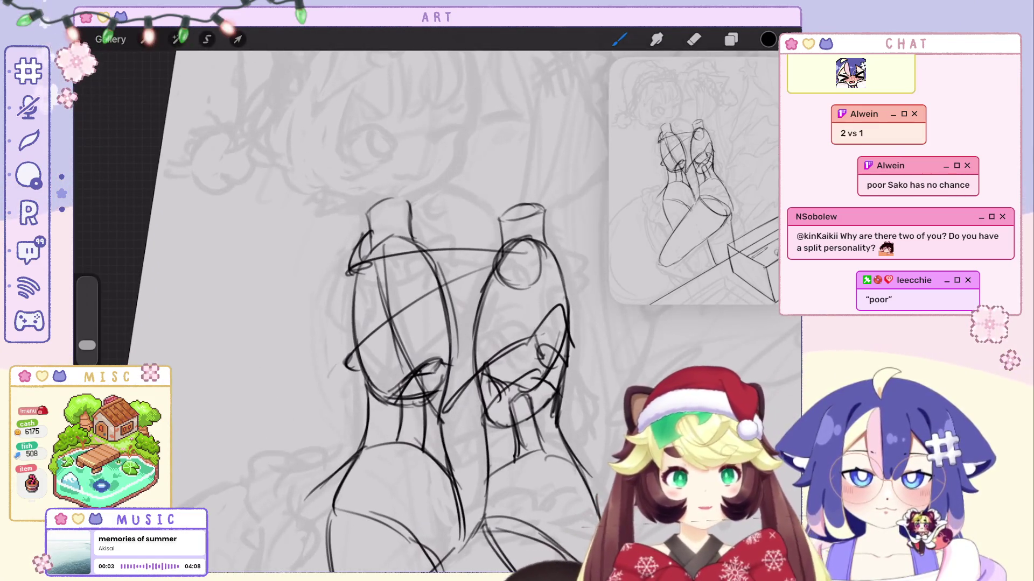
scroll(377, 350, down, 2)
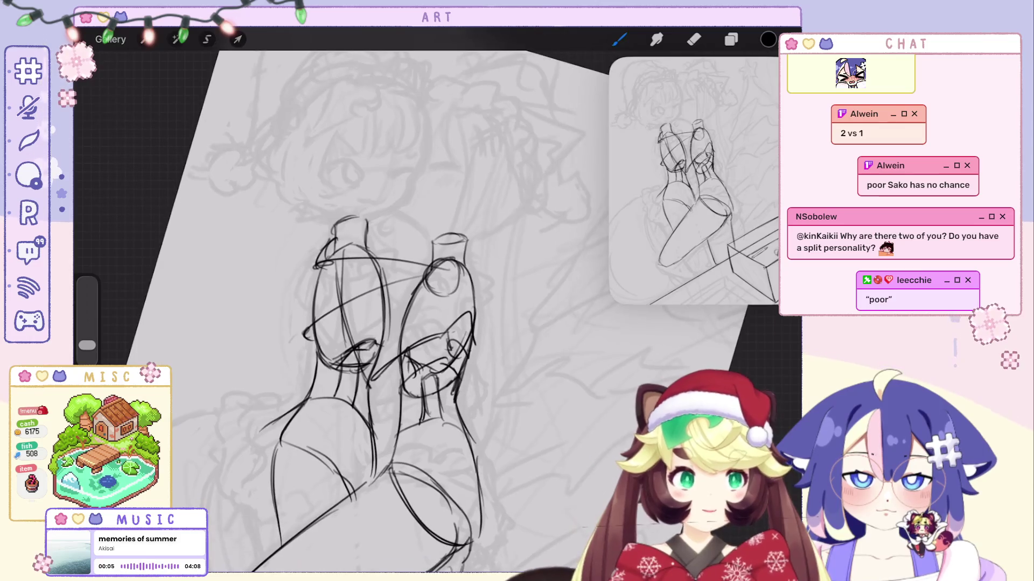
Undo the remaining stray strokes on the shoes, including the stray curved one.
key(ctrl+z)
scroll(344, 323, down, 2)
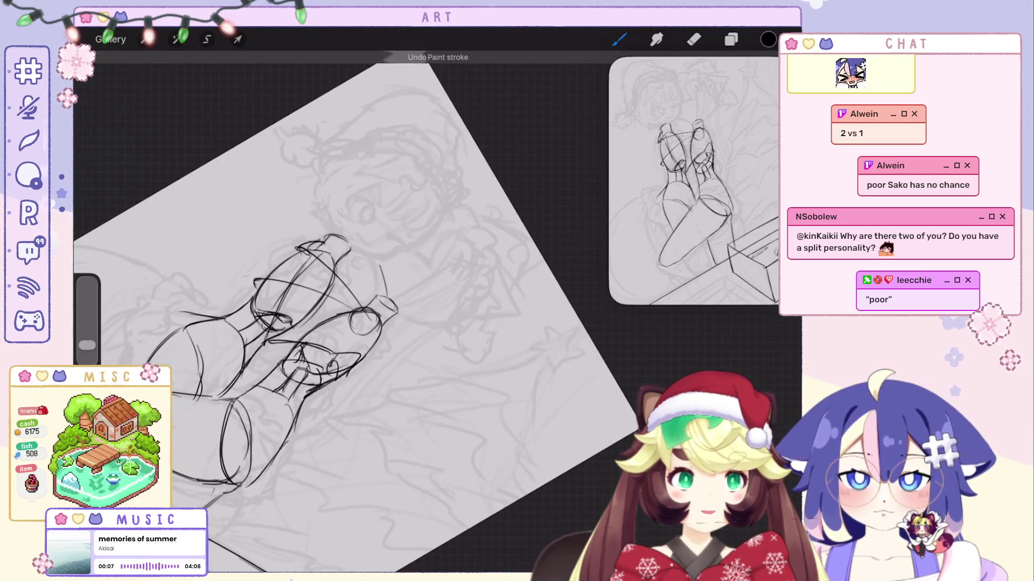
scroll(333, 323, down, 3)
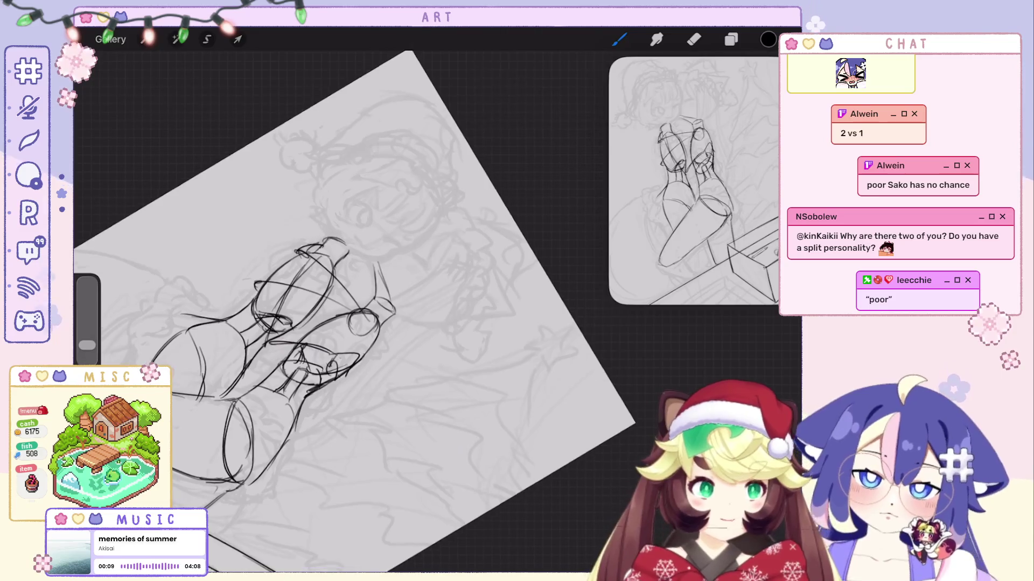
key(ctrl+z)
scroll(431, 269, up, 5)
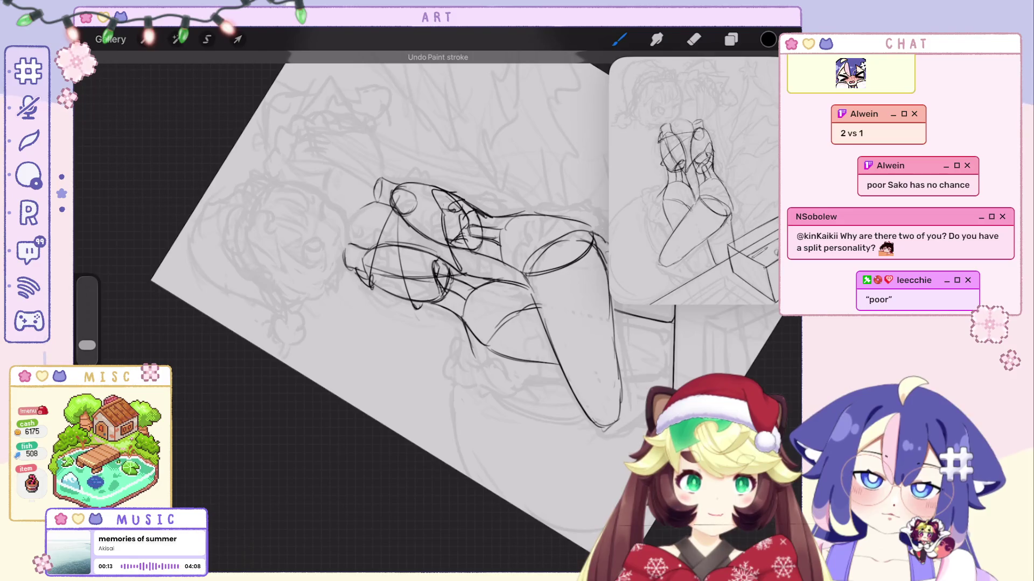
scroll(431, 242, up, 3)
key(ctrl+z)
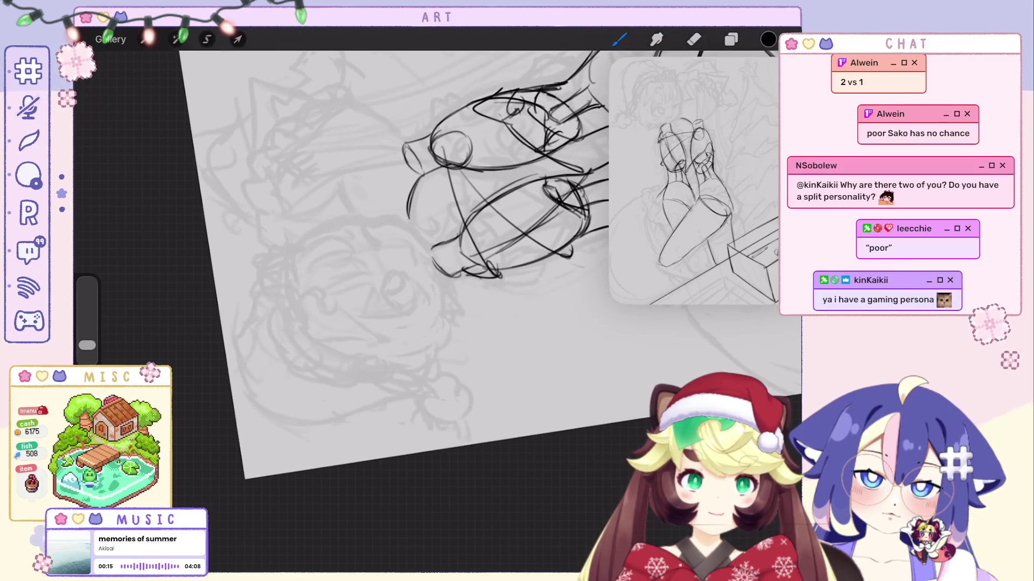
key(ctrl+z)
scroll(431, 269, down, 3)
scroll(377, 296, up, 3)
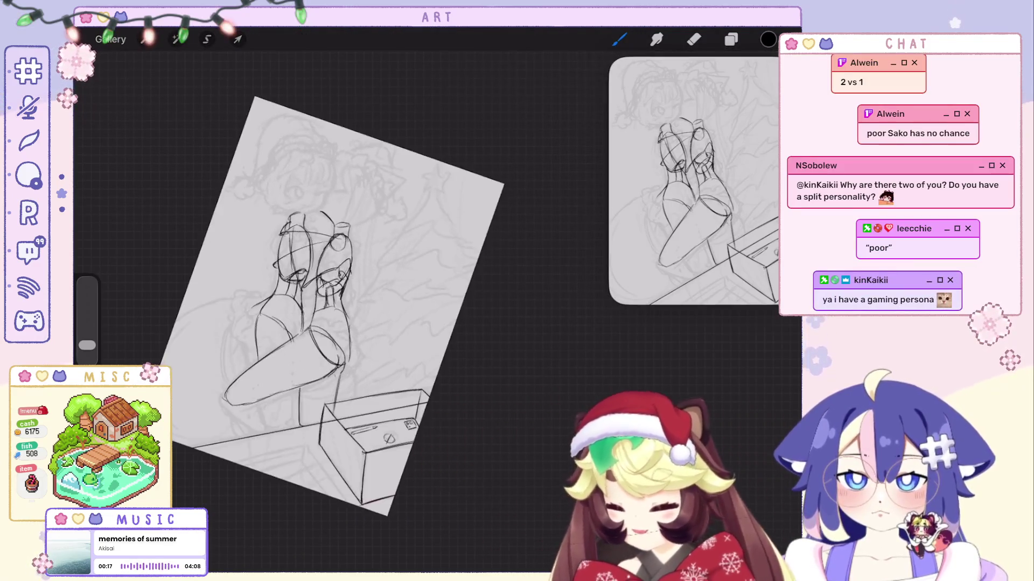
scroll(393, 361, up, 2)
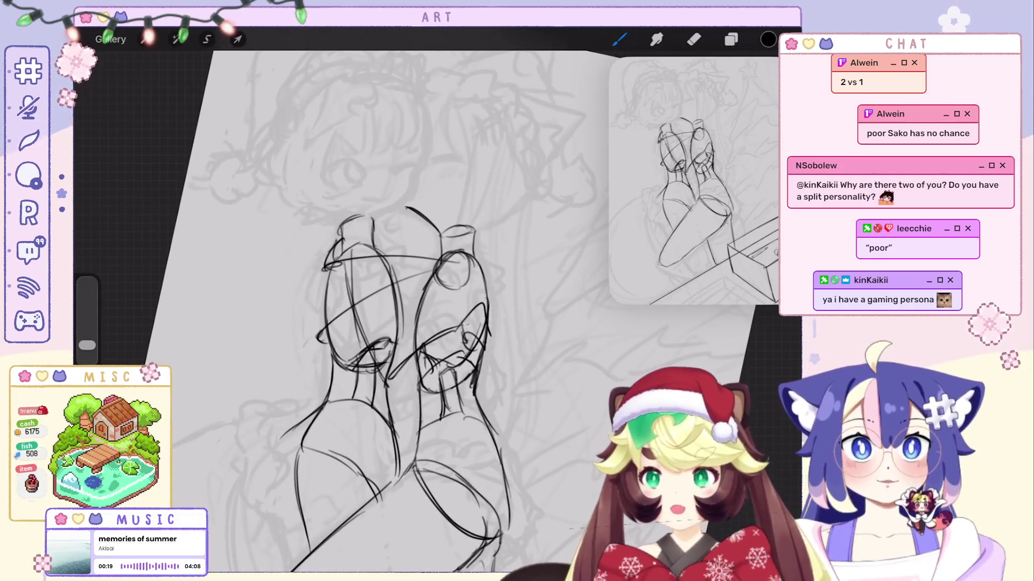
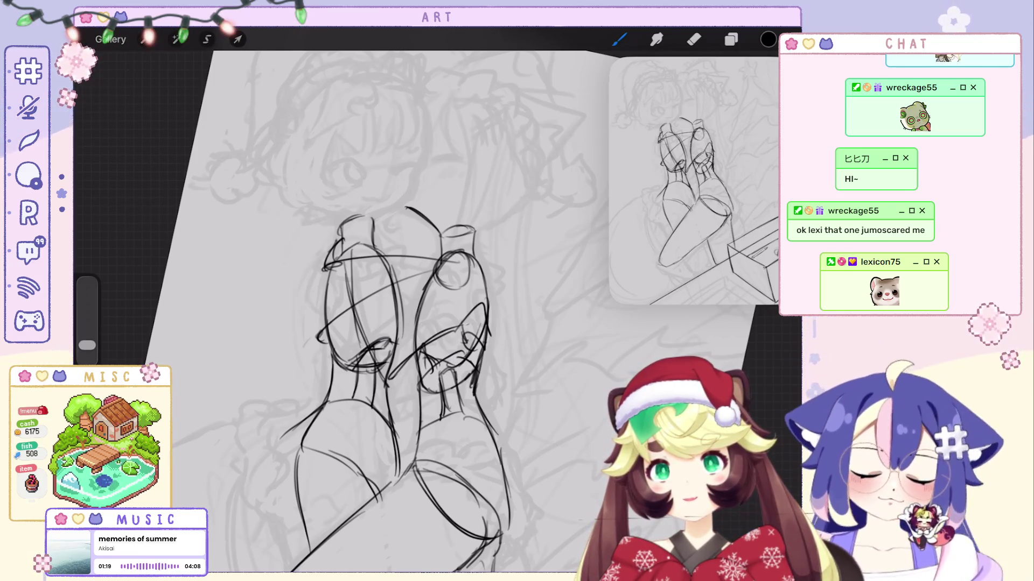
Try a curved construction line on the torso, then undo it.
scroll(410, 356, up, 3)
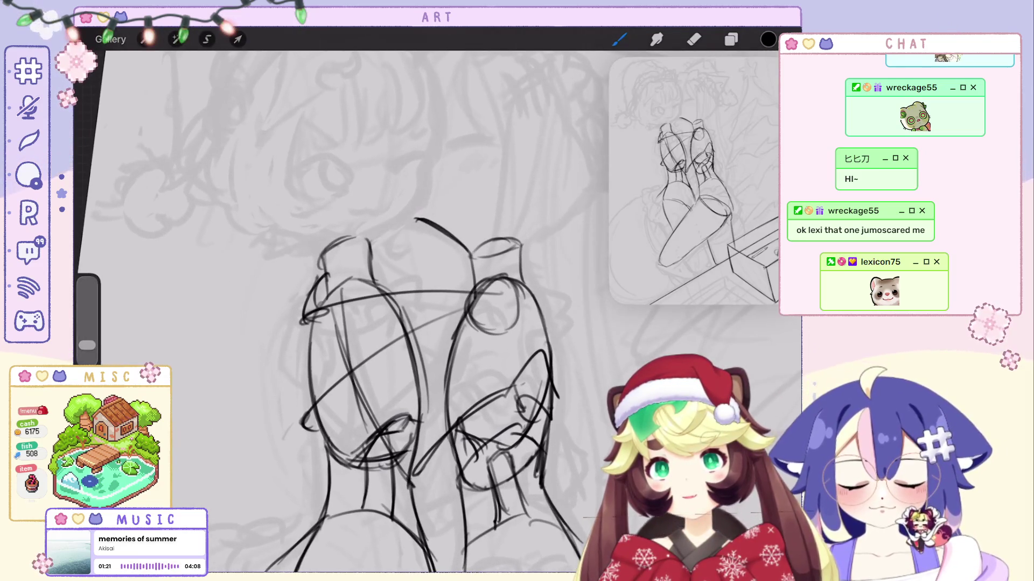
mouse_move(421, 161)
mouse_down()
mouse_move(391, 221)
mouse_move(370, 237)
mouse_up()
key(ctrl+z)
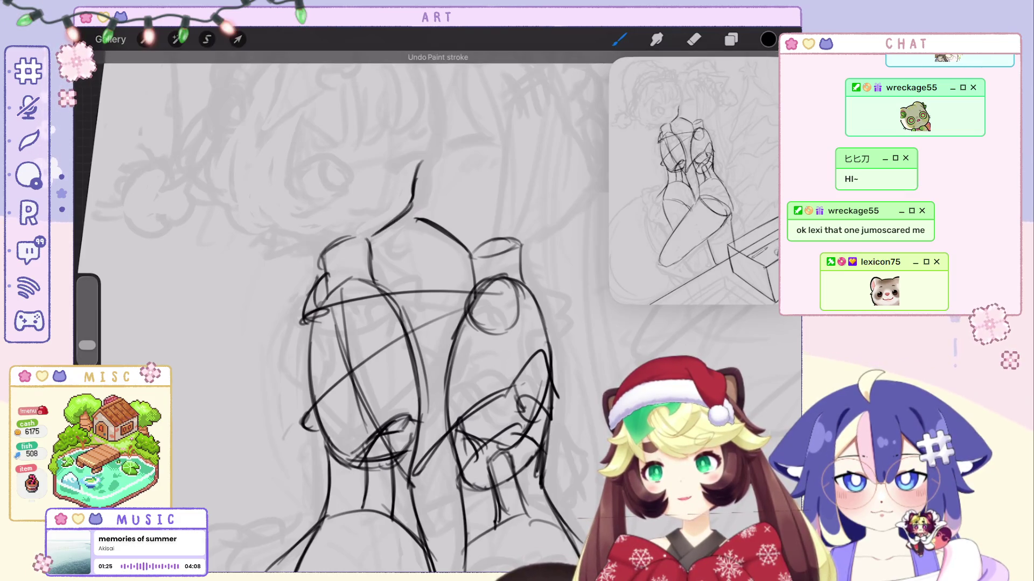
scroll(409, 324, down, 3)
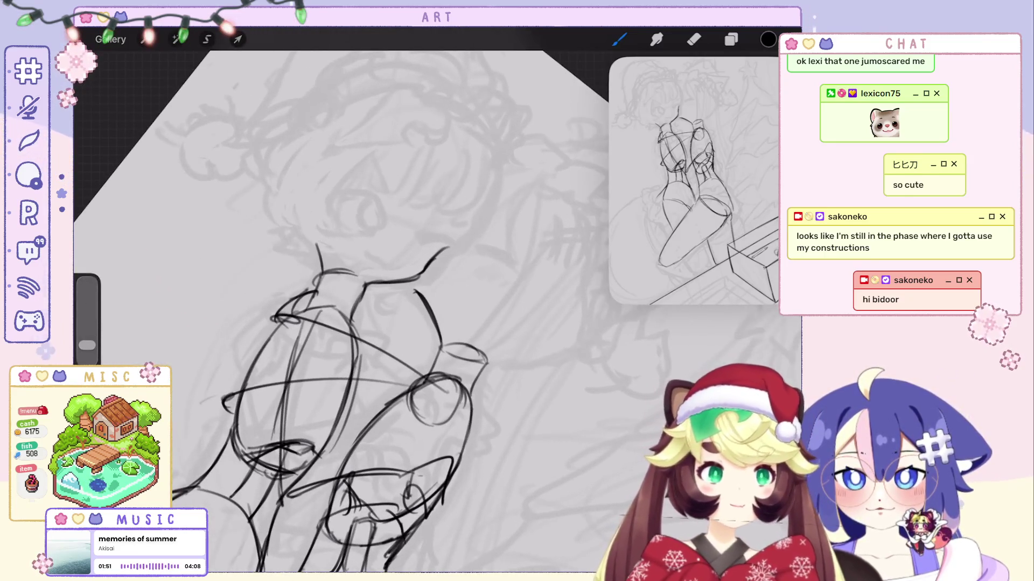
Undo the recent stray strokes and the last curved line around the torso.
key(ctrl+z)
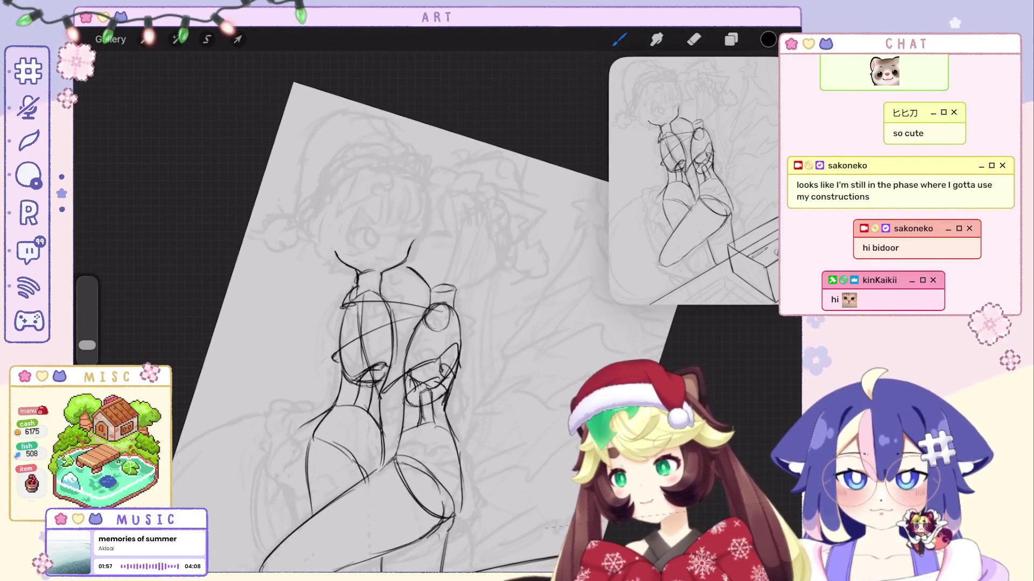
key(ctrl+z)
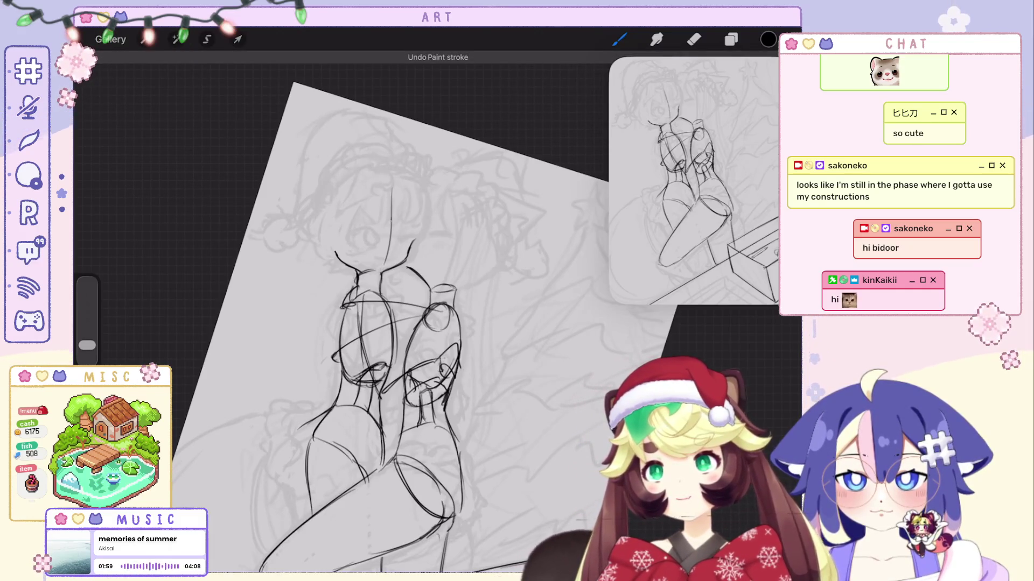
key(ctrl+z)
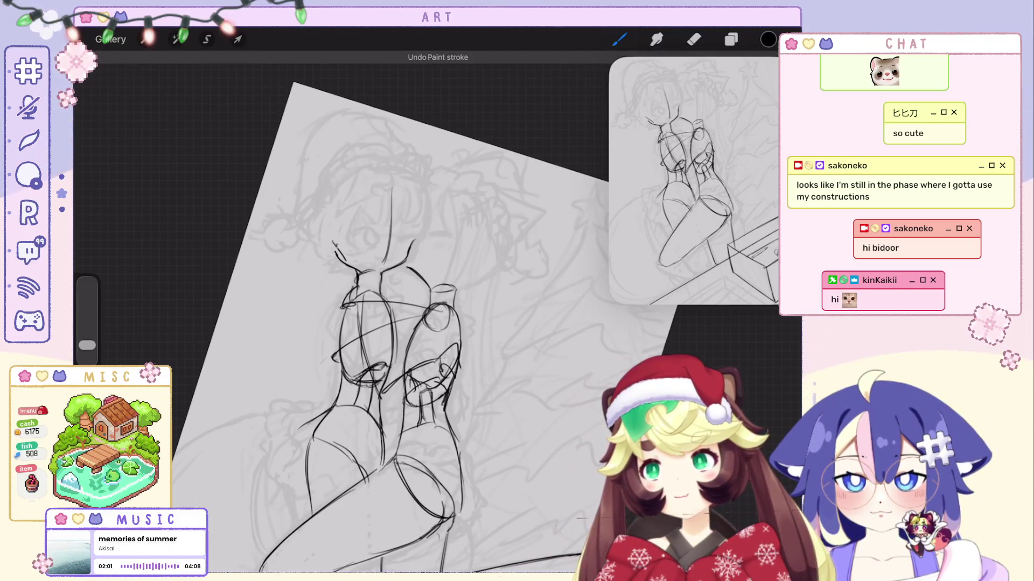
key(ctrl+z)
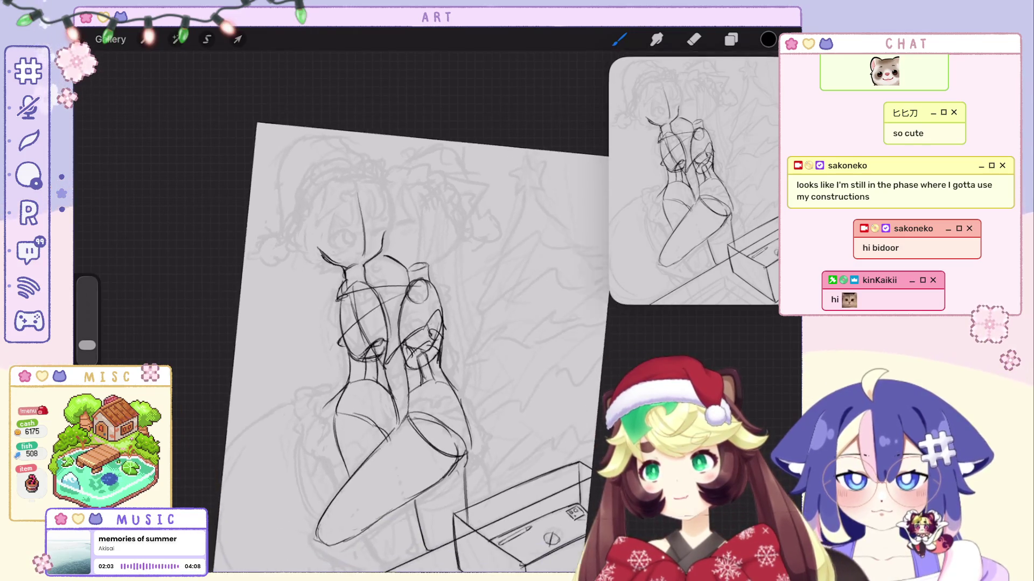
key(ctrl+z)
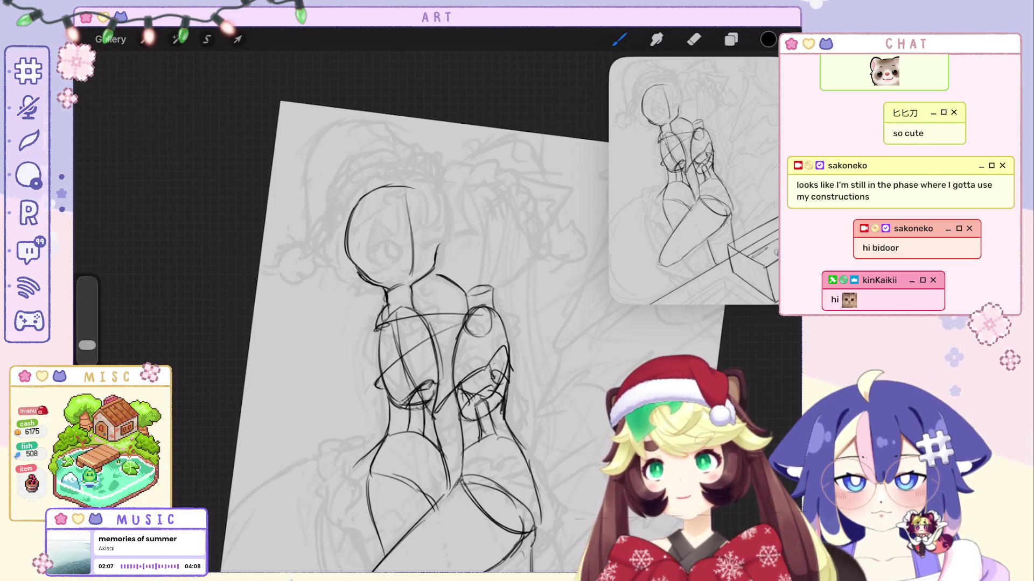
Close the right side of the head circle and undo a stray stroke near the head.
drag(412, 187, 437, 258)
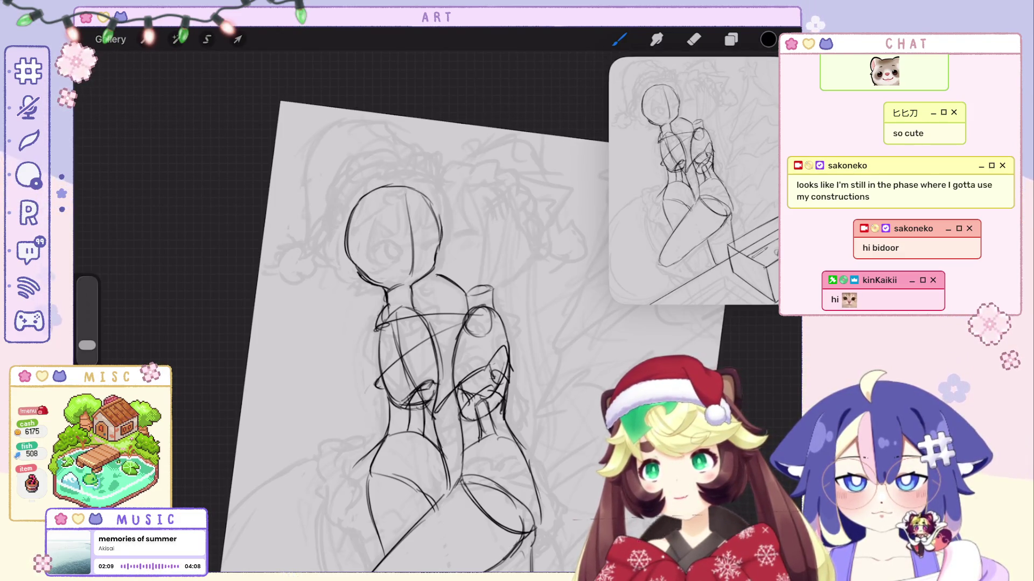
scroll(415, 333, down, 5)
scroll(414, 334, up, 5)
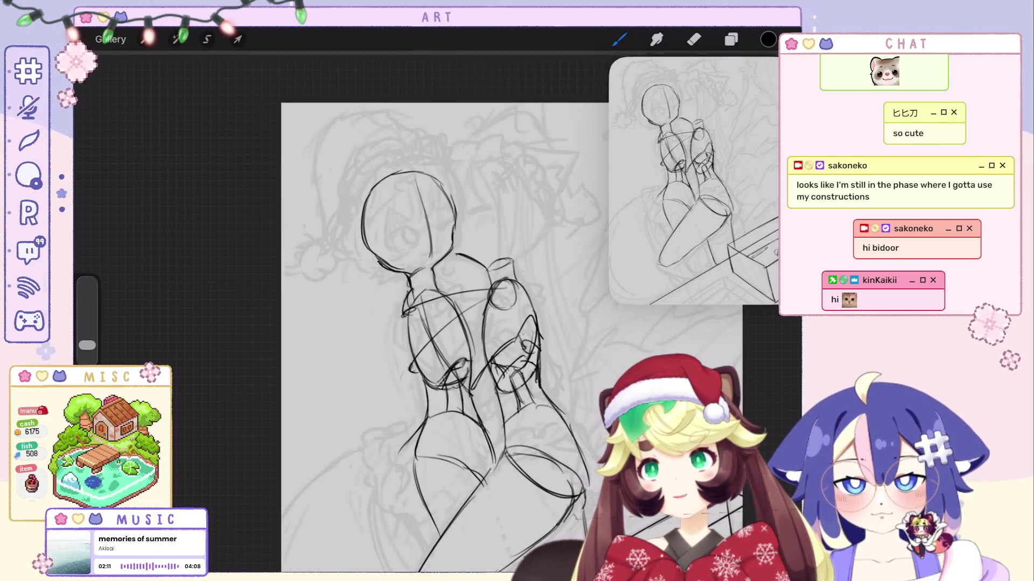
scroll(430, 313, up, 3)
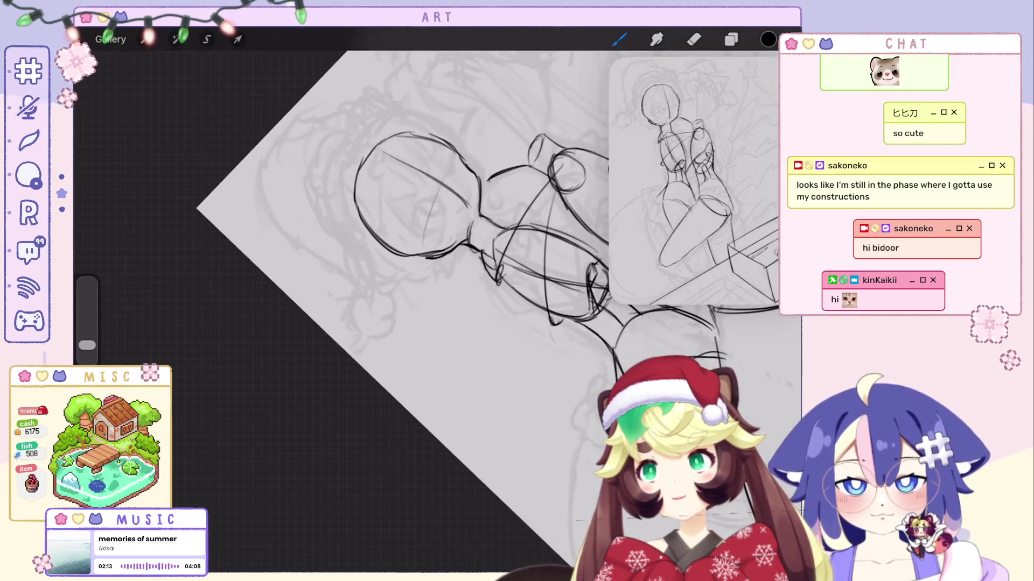
key(ctrl+z)
key(ctrl+z)
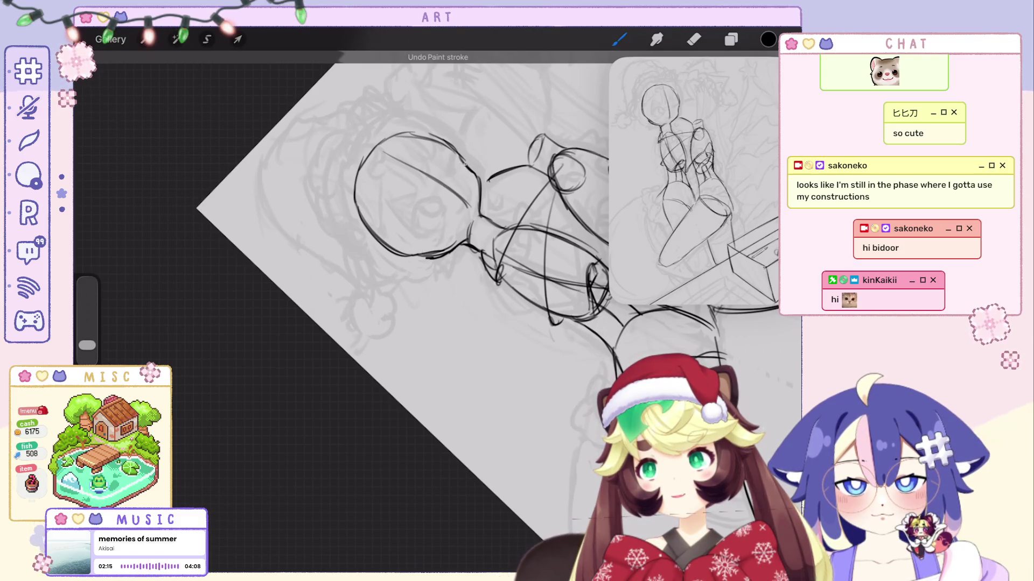
scroll(398, 329, down, 3)
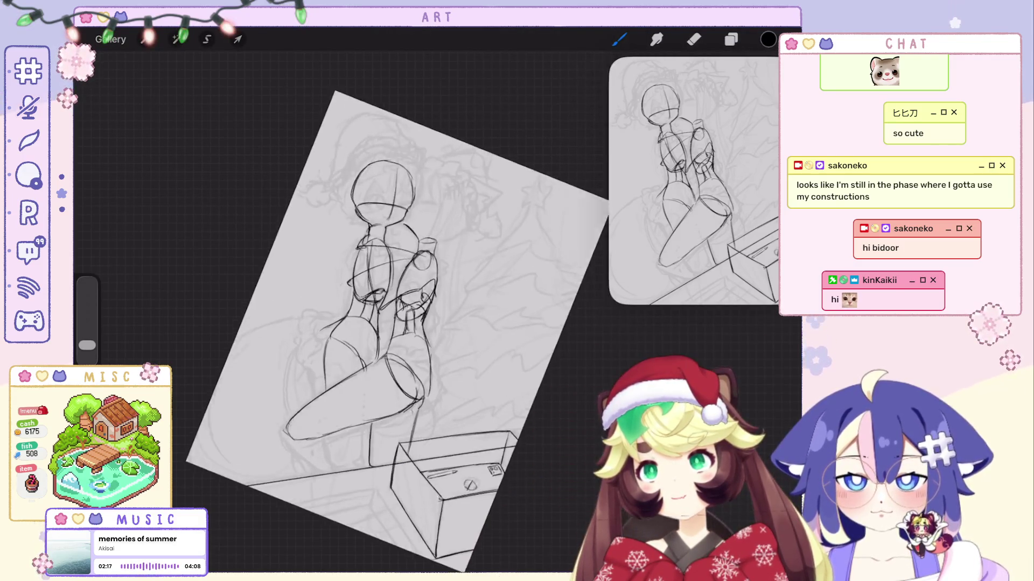
scroll(410, 301, up, 3)
Draw a vertical centre line and two diagonal guidelines inside the head.
drag(432, 193, 423, 263)
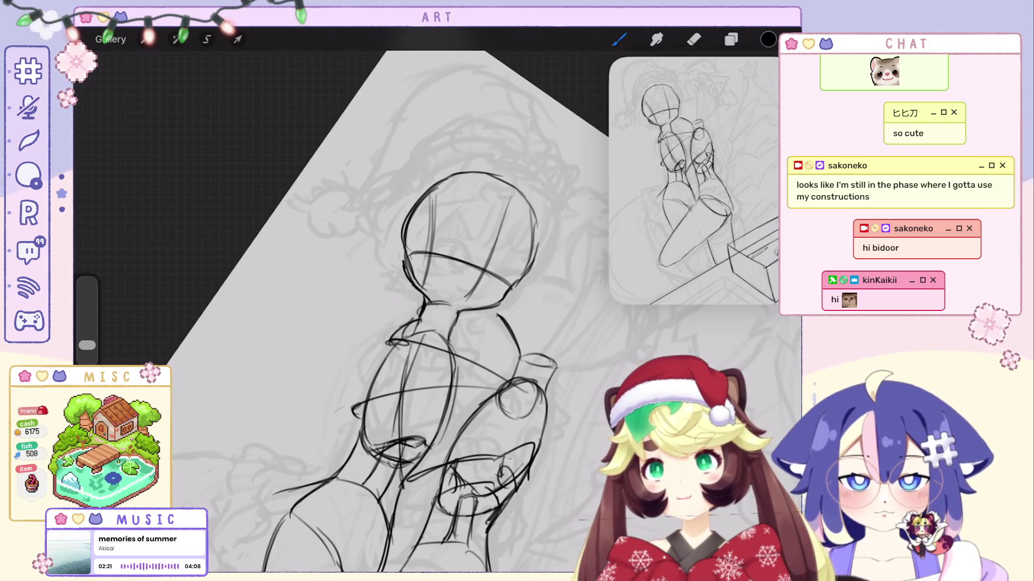
scroll(410, 301, up, 3)
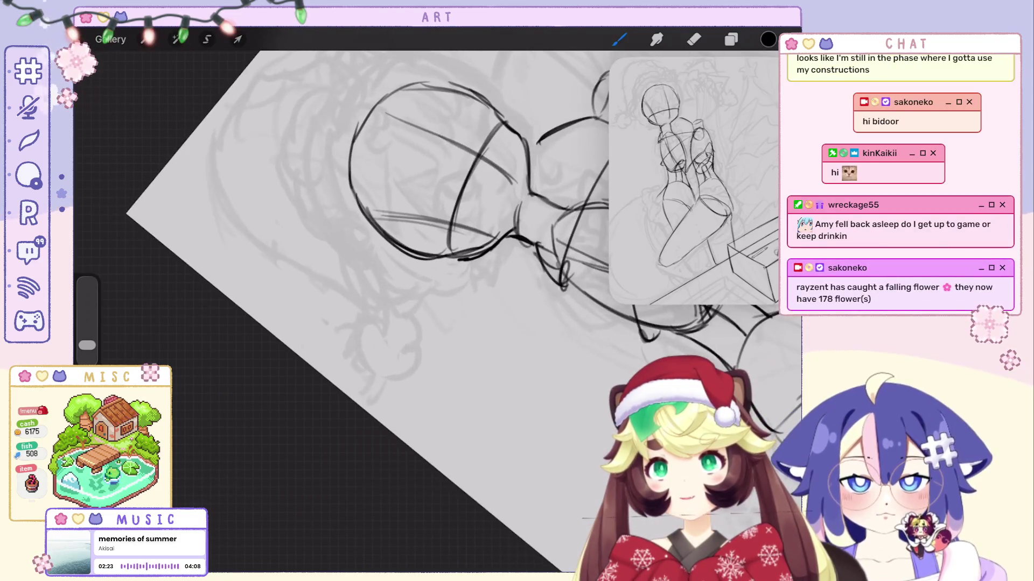
drag(487, 117, 443, 185)
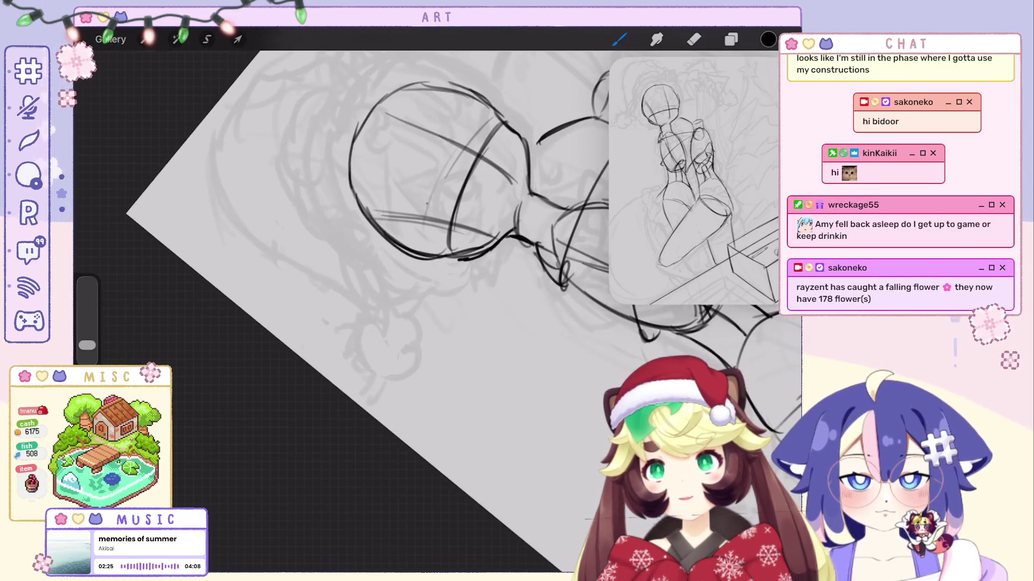
drag(468, 143, 429, 236)
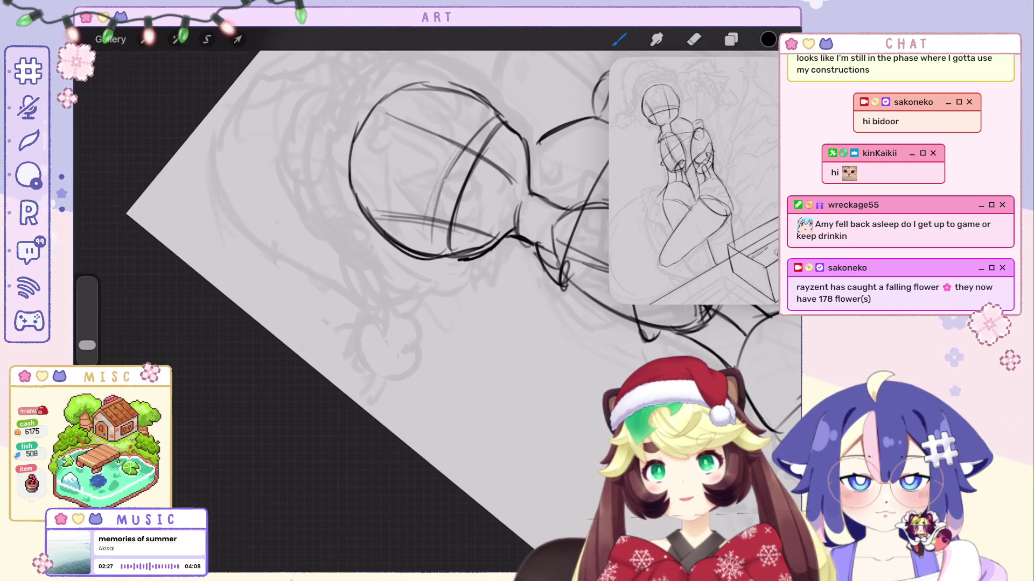
scroll(409, 301, down, 3)
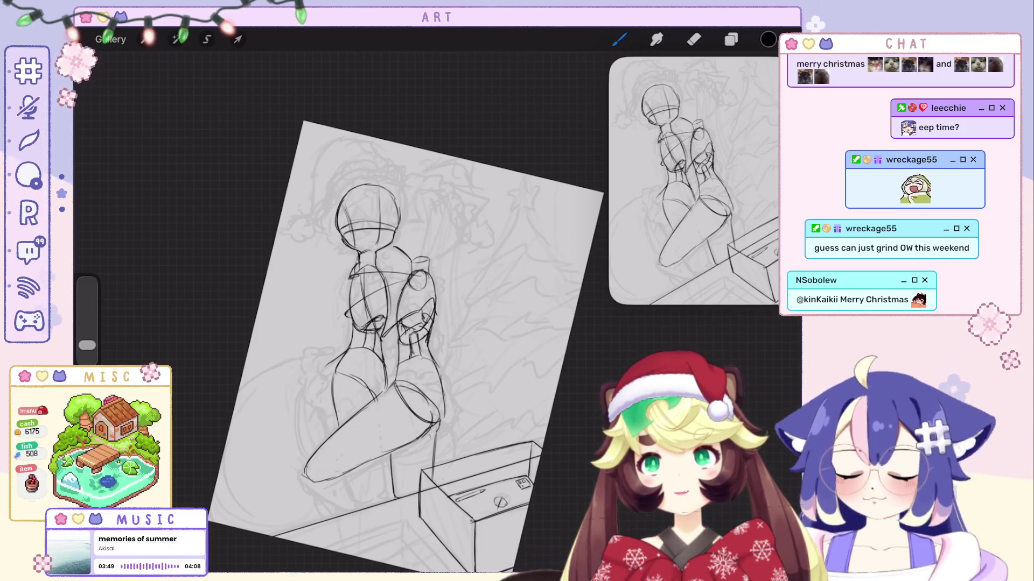
Undo and redo the latest strokes while inspecting the page.
scroll(397, 301, up, 3)
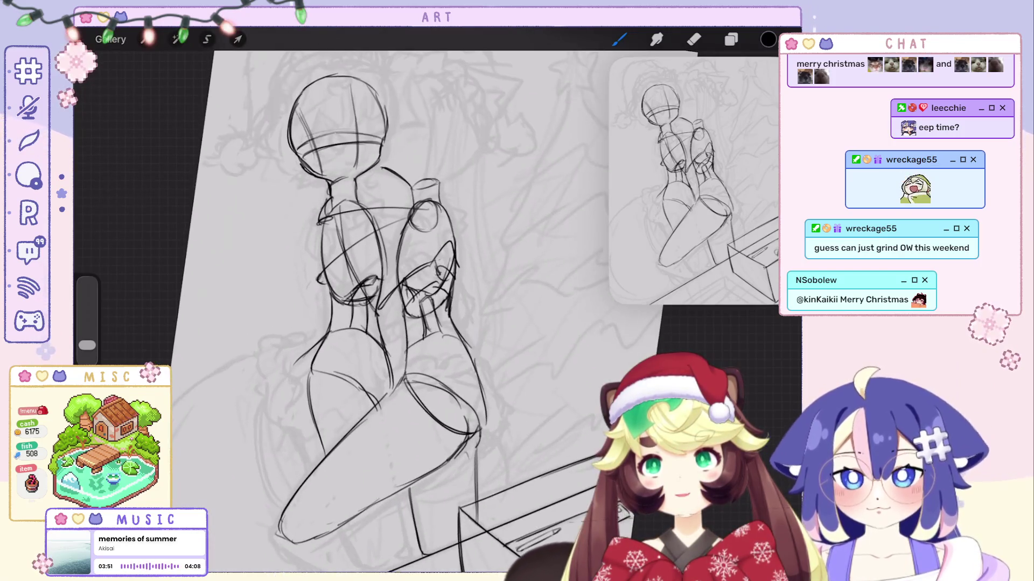
key(ctrl+z)
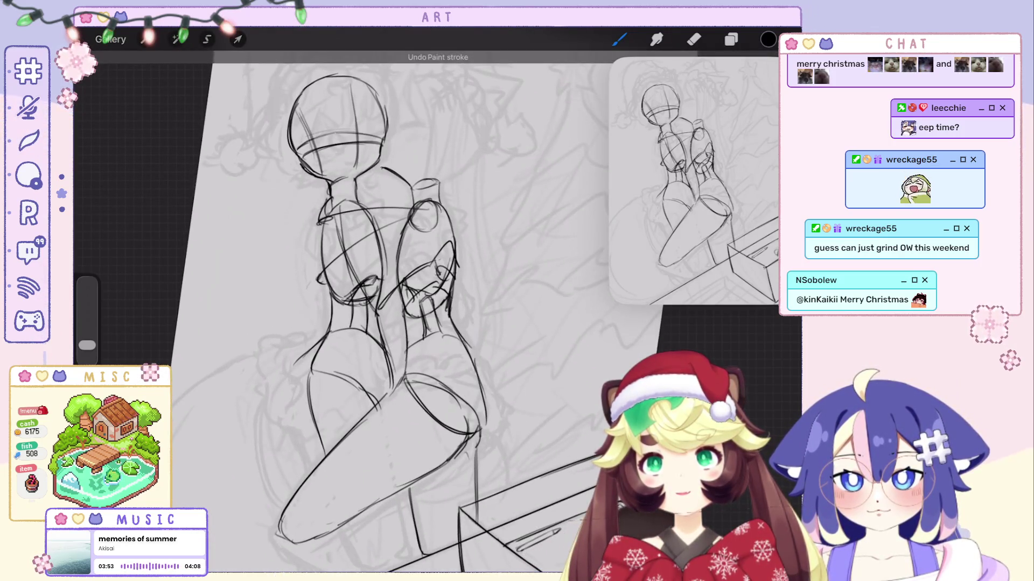
scroll(388, 301, down, 3)
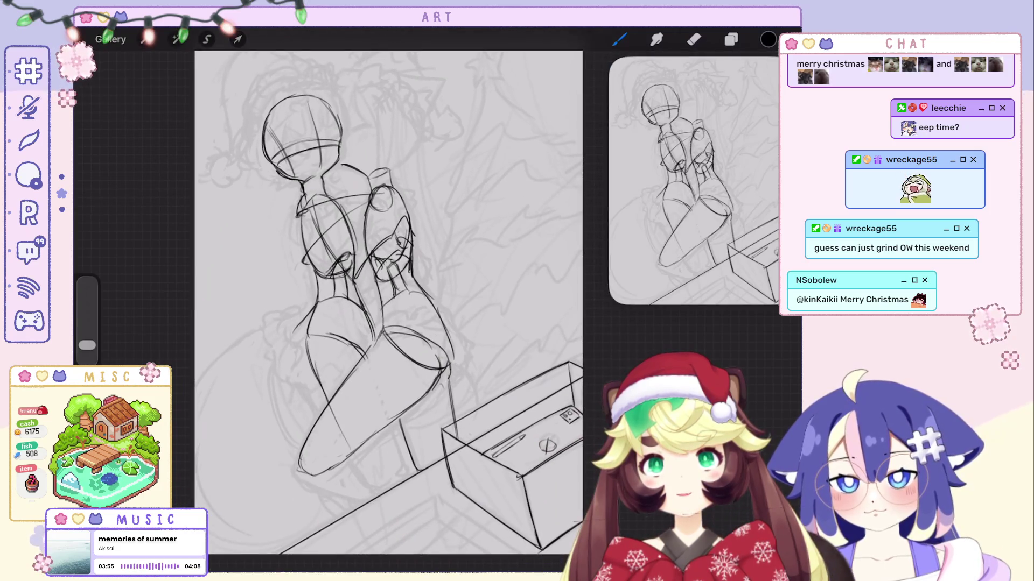
key(ctrl+shift+z)
key(ctrl+z)
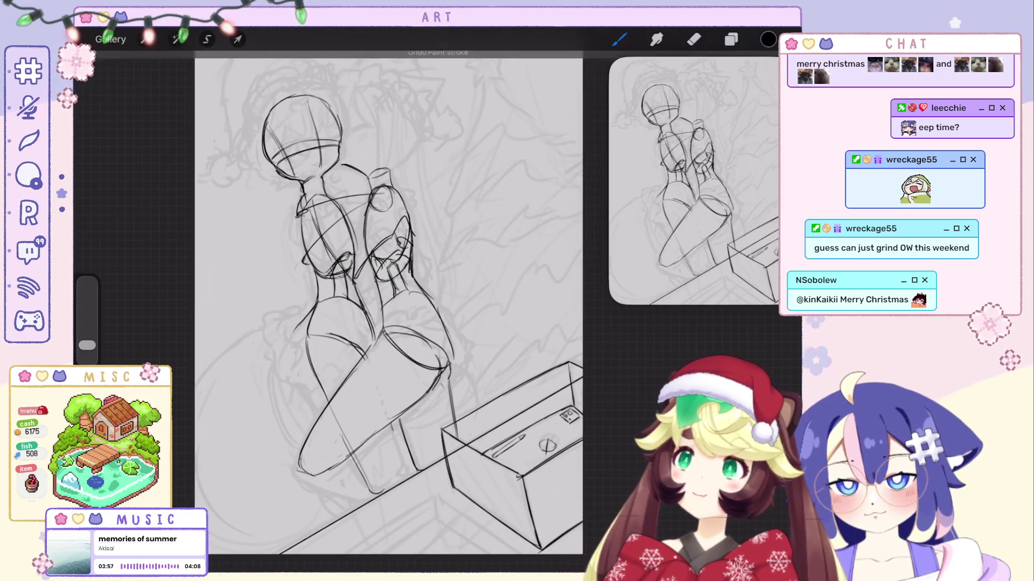
scroll(388, 302, down, 3)
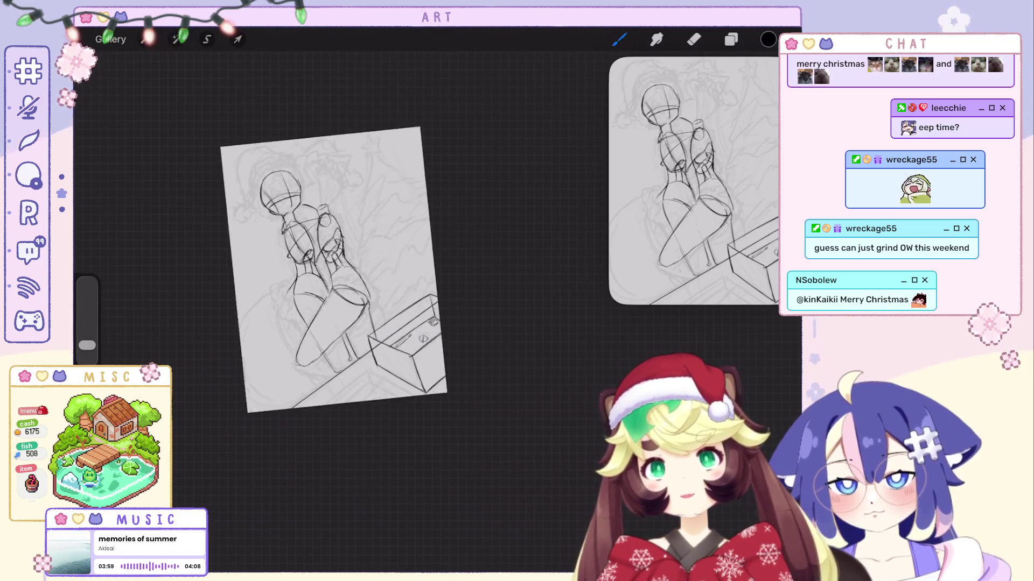
scroll(333, 269, down, 2)
key(ctrl+z)
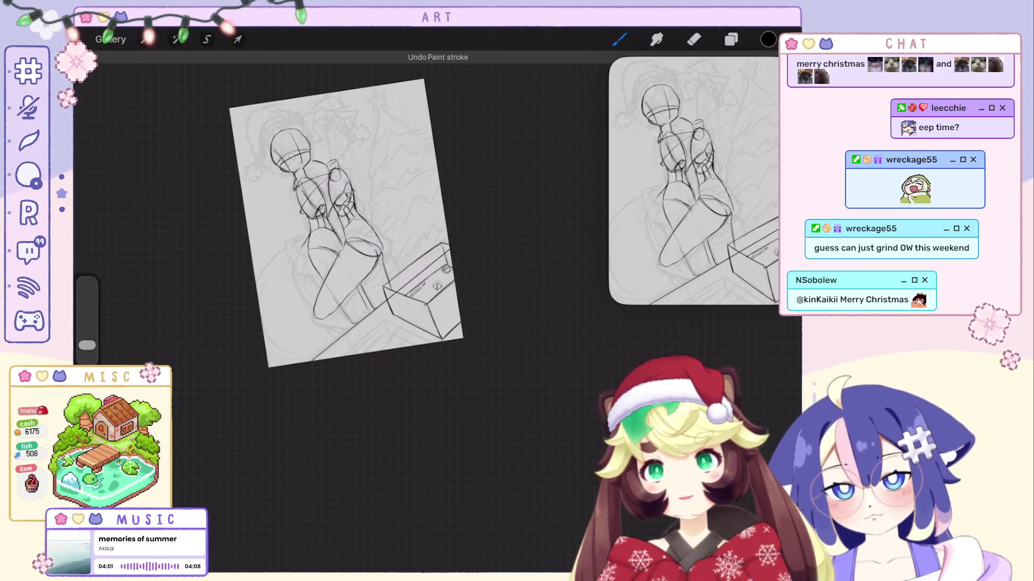
scroll(377, 226, up, 3)
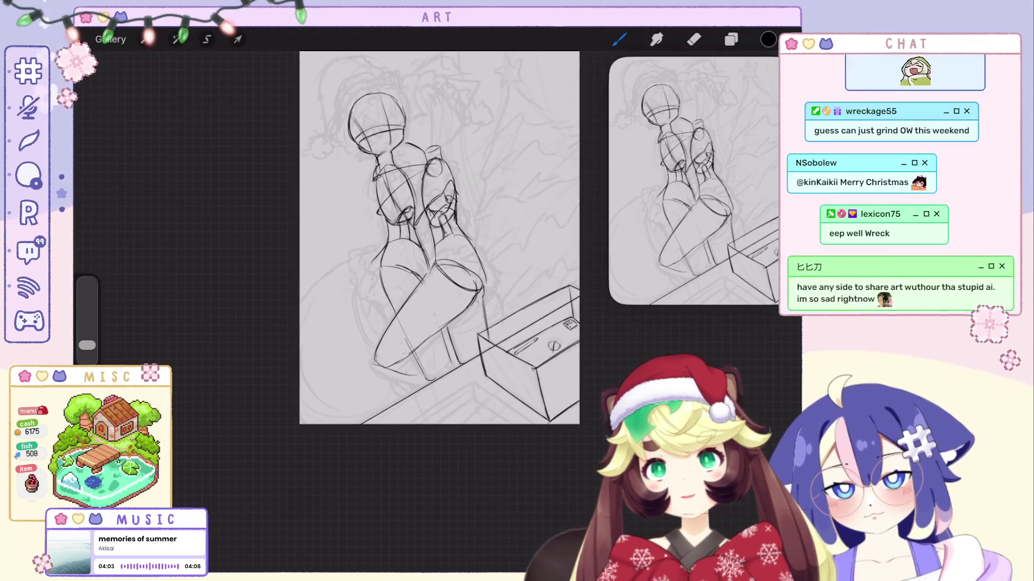
scroll(442, 280, down, 2)
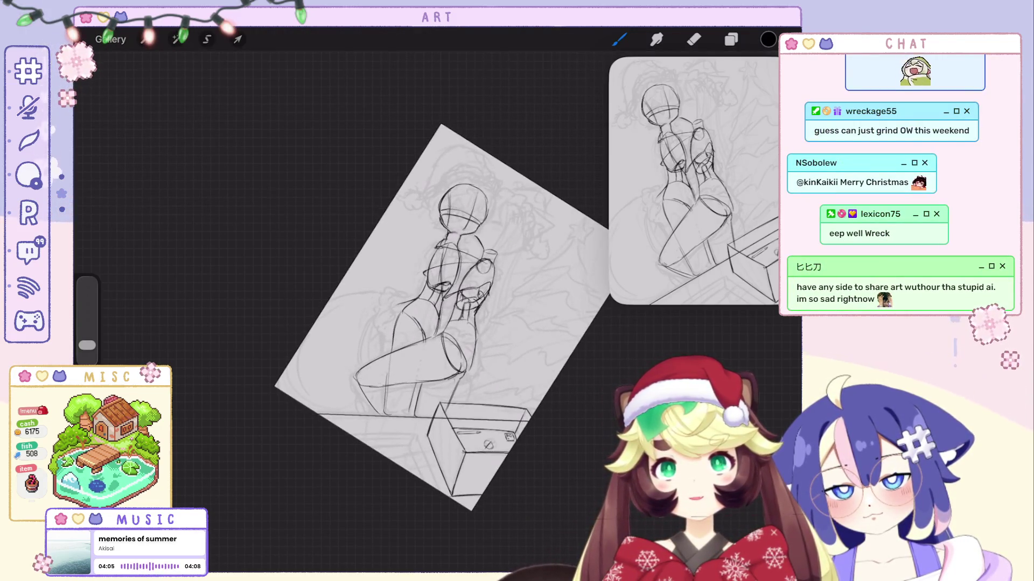
scroll(442, 313, down, 2)
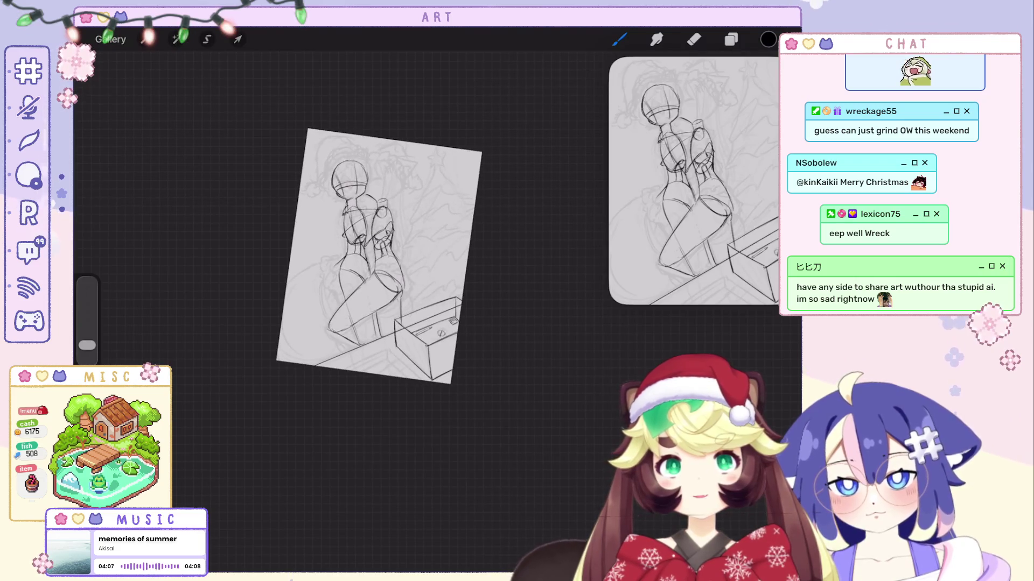
scroll(379, 252, up, 1)
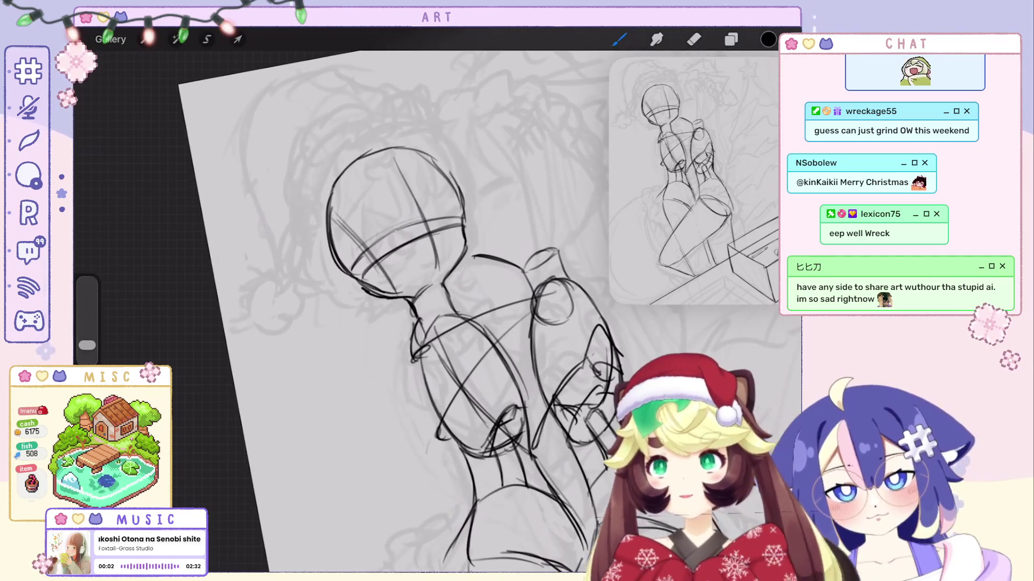
Clear strokes near the shoulder and head, then try a curve right of the head and undo it.
key(ctrl+z)
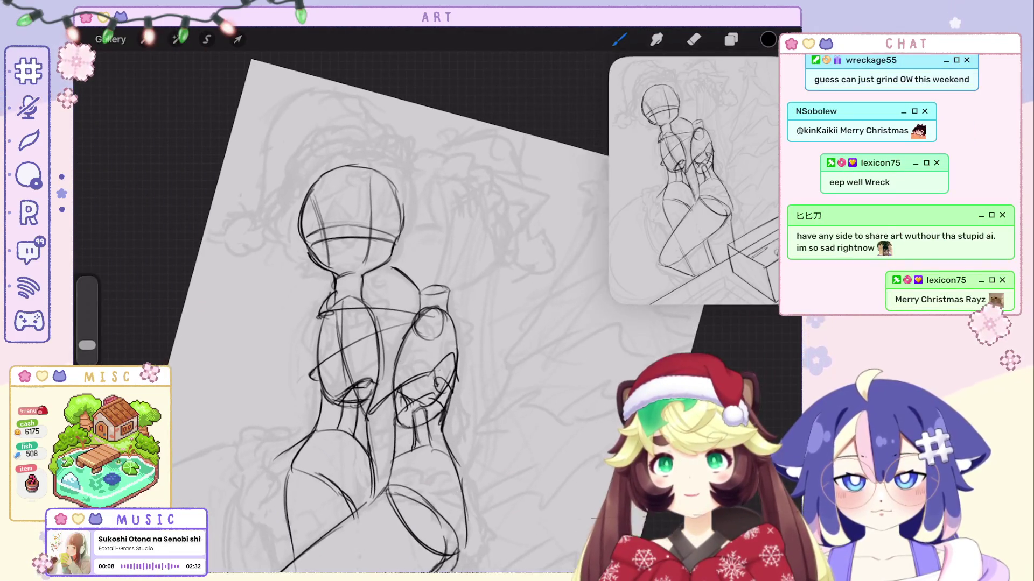
key(ctrl+z)
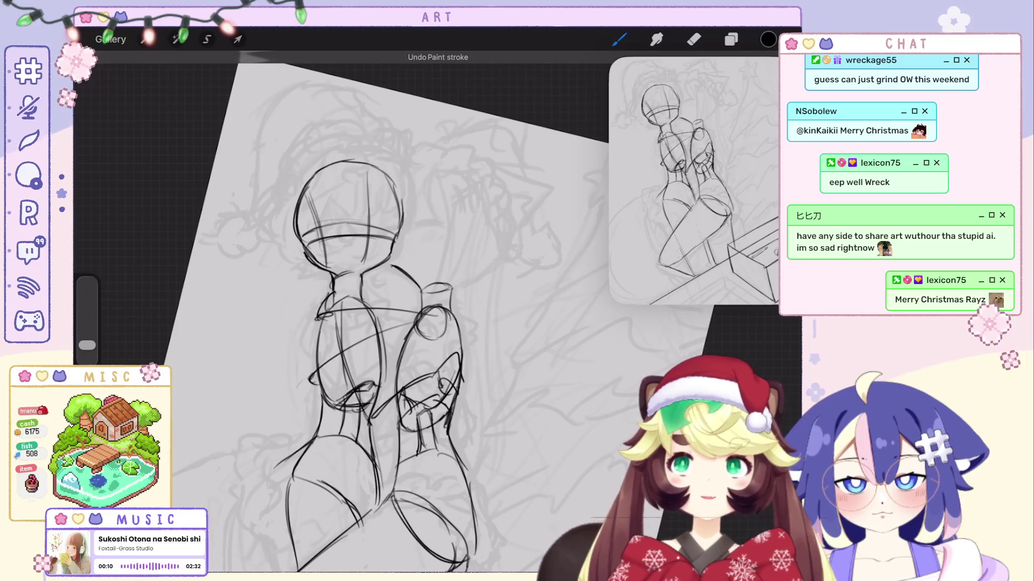
key(ctrl+z)
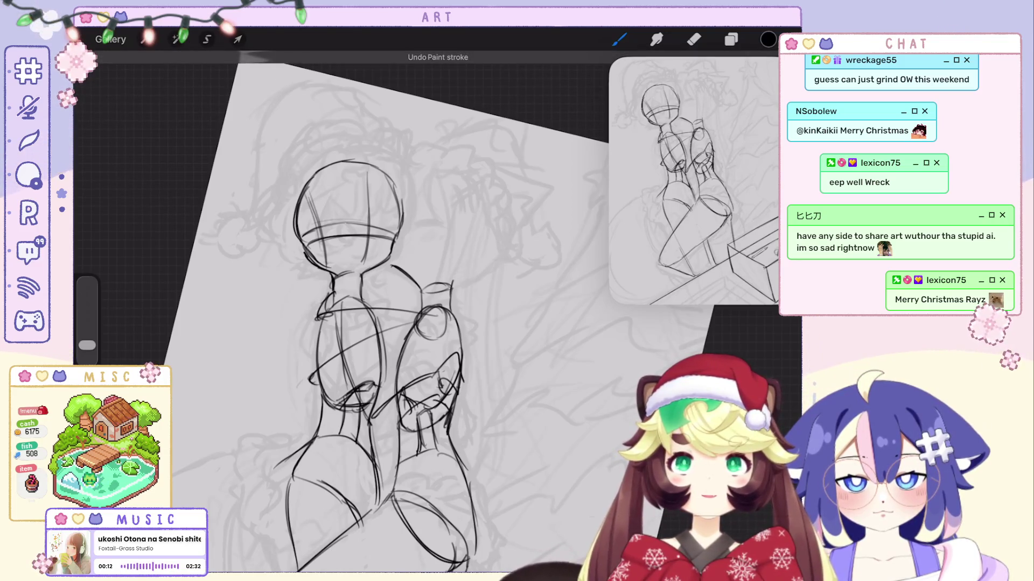
mouse_move(402, 182)
mouse_down()
mouse_move(437, 170)
mouse_move(425, 172)
mouse_move(463, 183)
mouse_move(474, 251)
mouse_move(464, 265)
mouse_up()
key(ctrl+z)
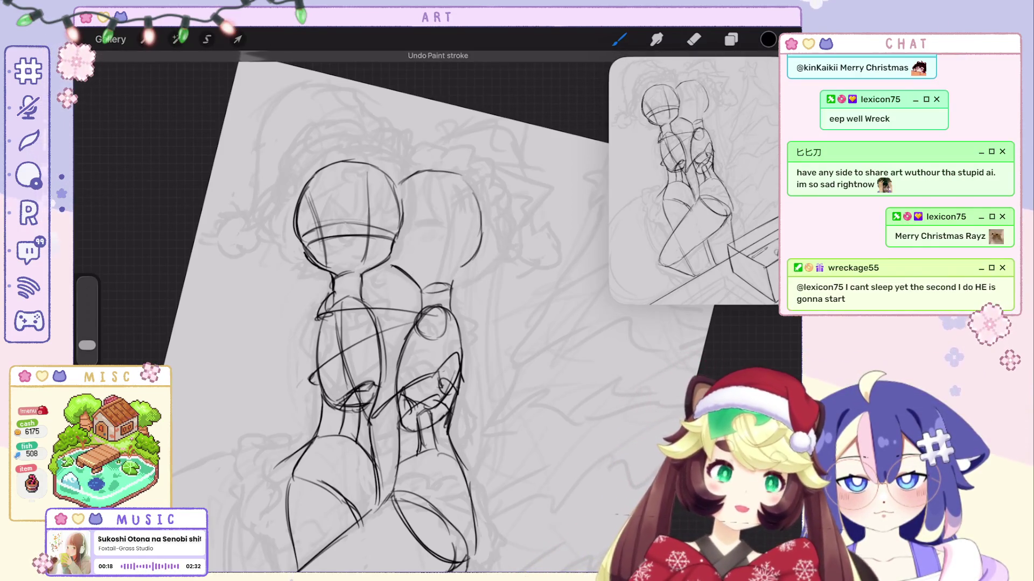
Undo the recent paint strokes on the figure, including the thick stroke.
key(ctrl+z)
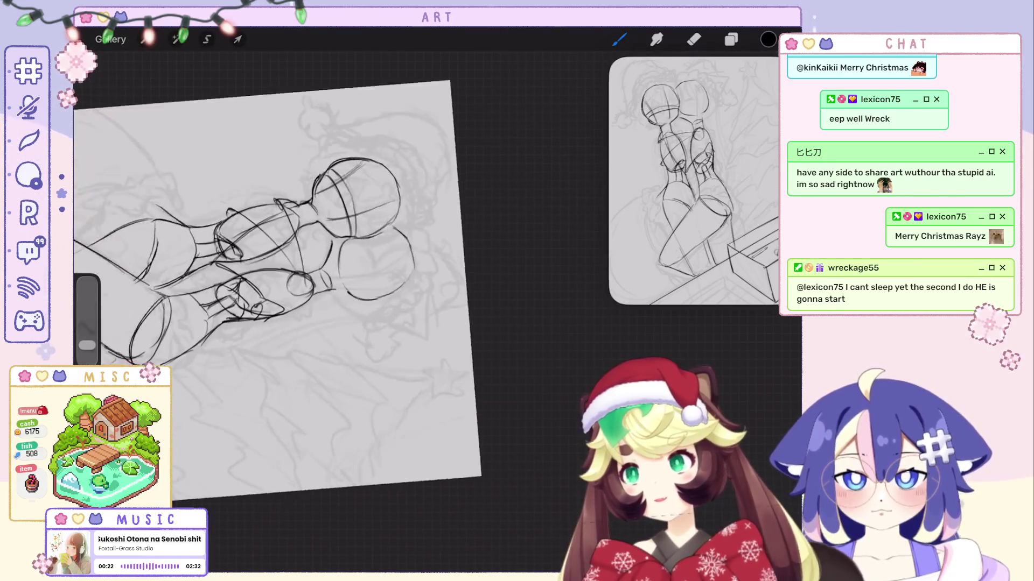
key(ctrl+z)
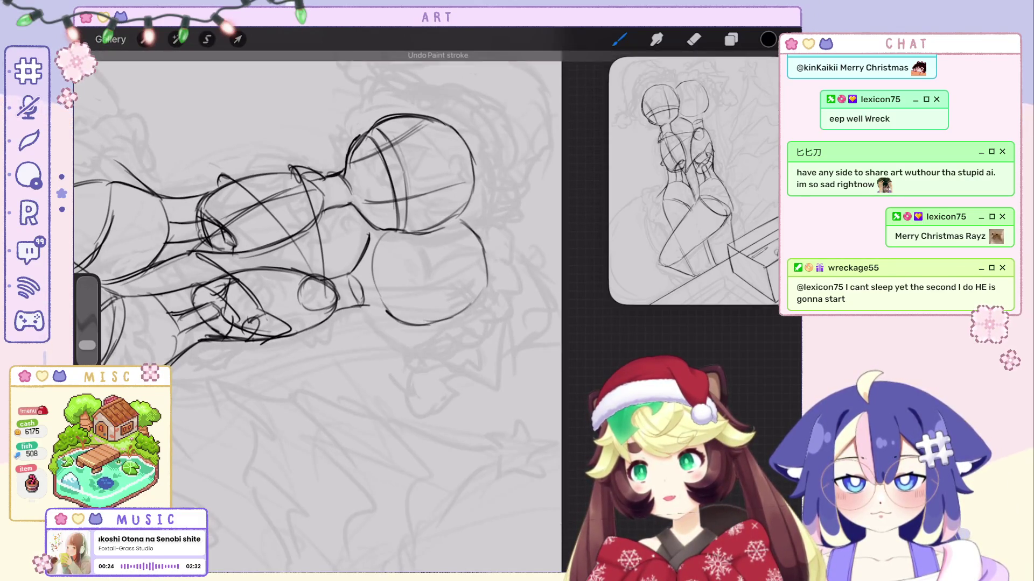
scroll(317, 313, down, 3)
scroll(345, 269, up, 5)
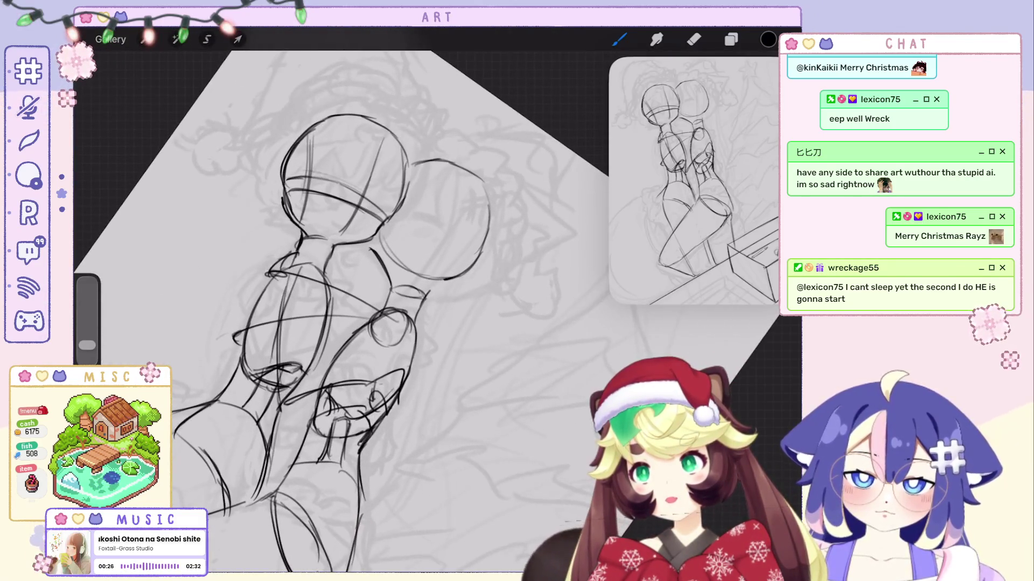
key(ctrl+z)
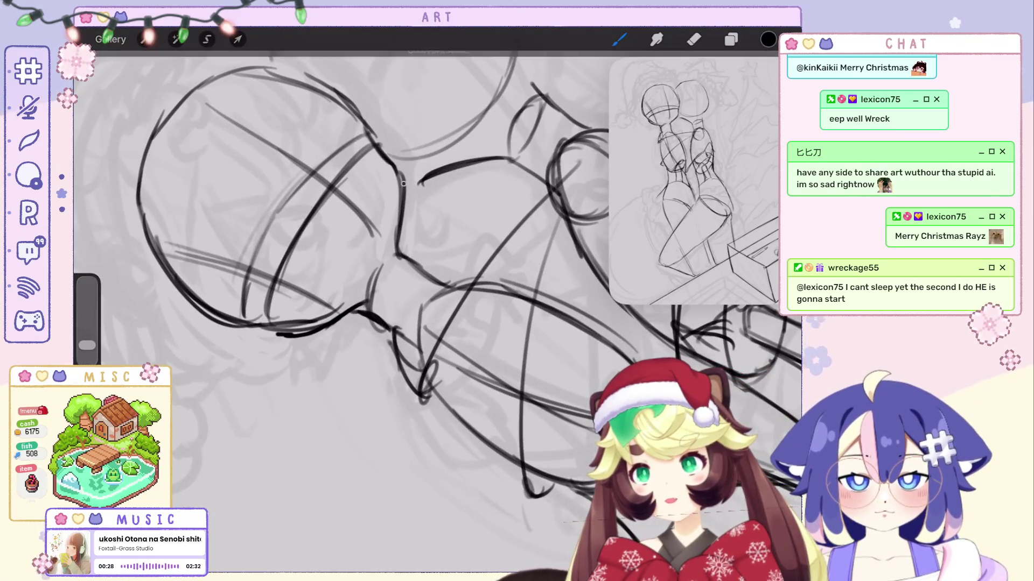
scroll(345, 312, down, 3)
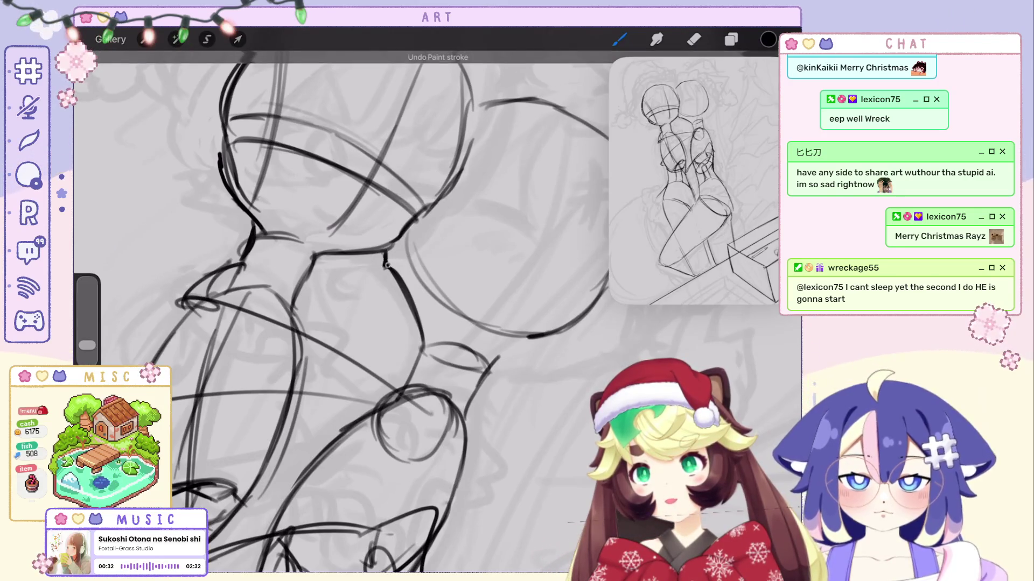
scroll(345, 313, down, 5)
scroll(345, 268, up, 5)
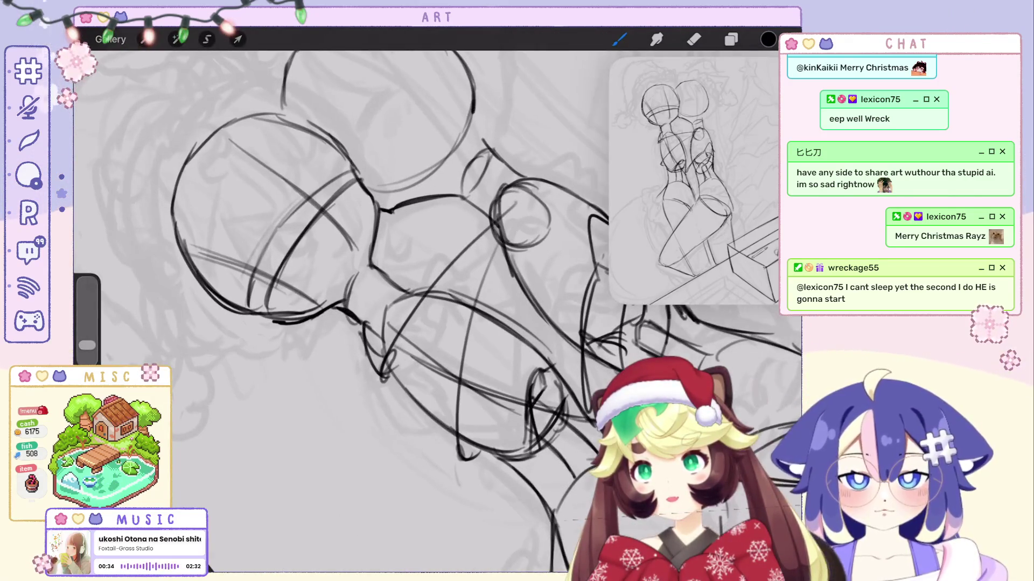
scroll(345, 313, down, 4)
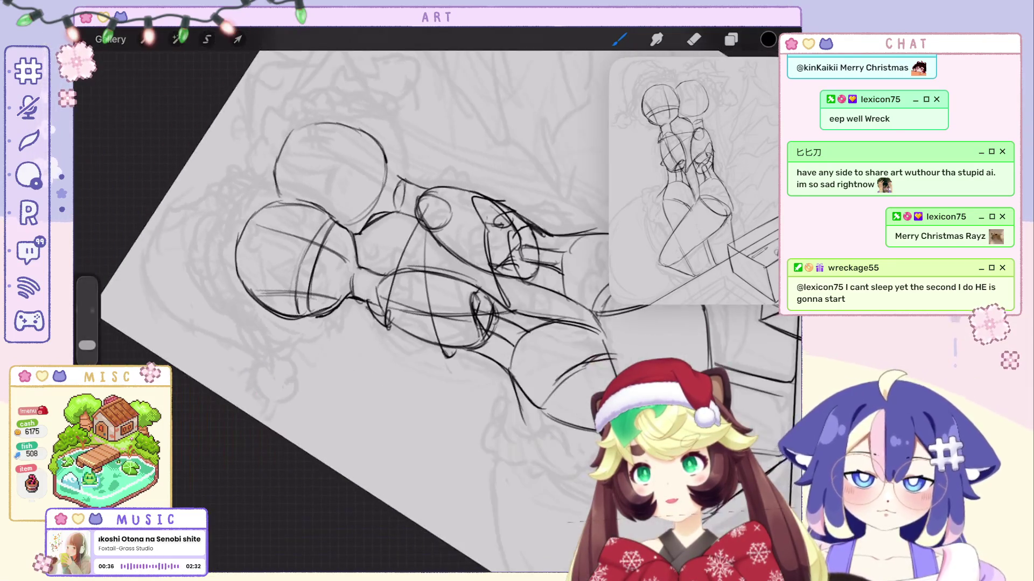
scroll(345, 313, up, 5)
key(ctrl+z)
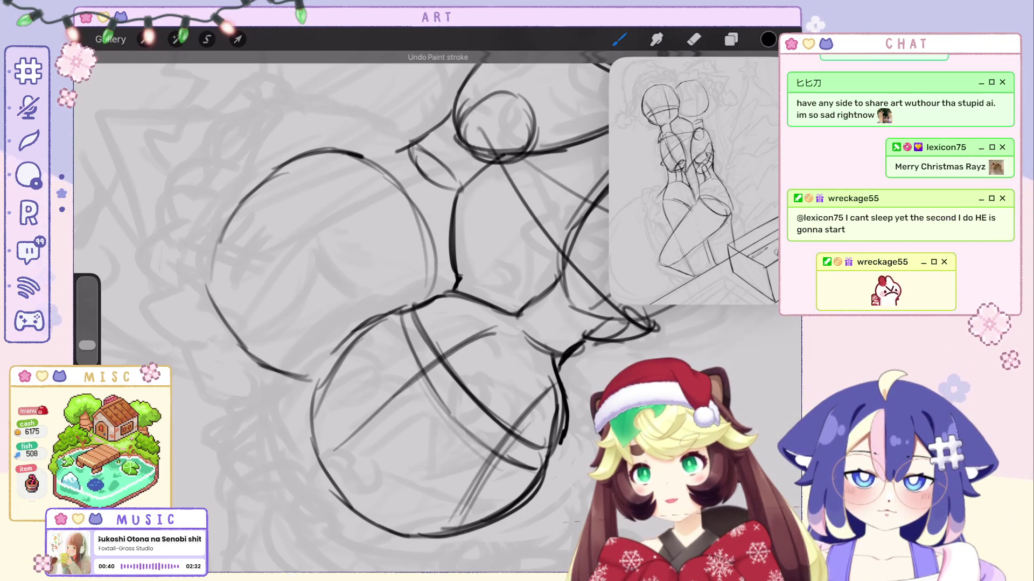
Draw and undo a short trial stroke on the torso, then switch to the Eraser.
scroll(344, 313, down, 2)
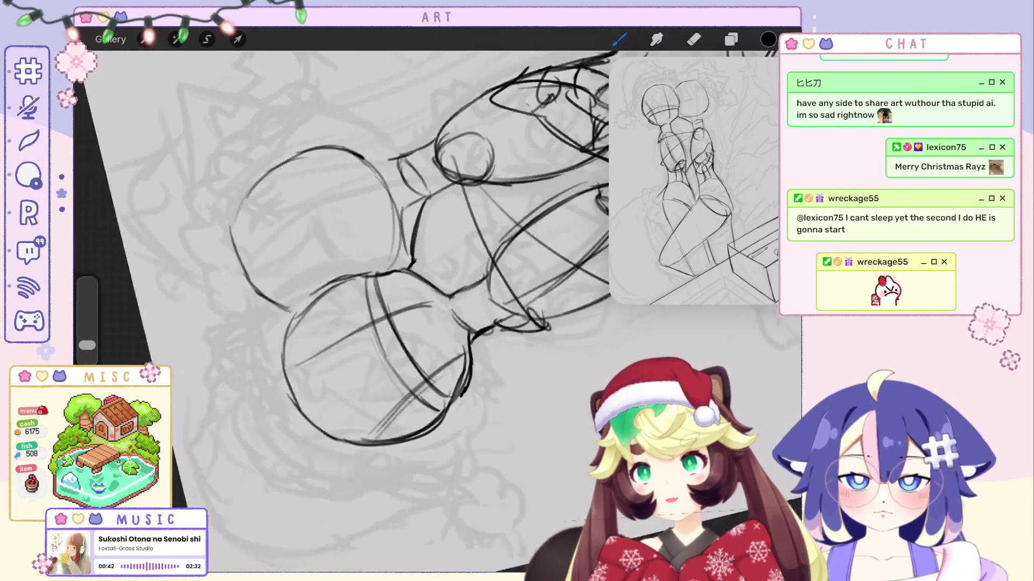
scroll(345, 313, up, 3)
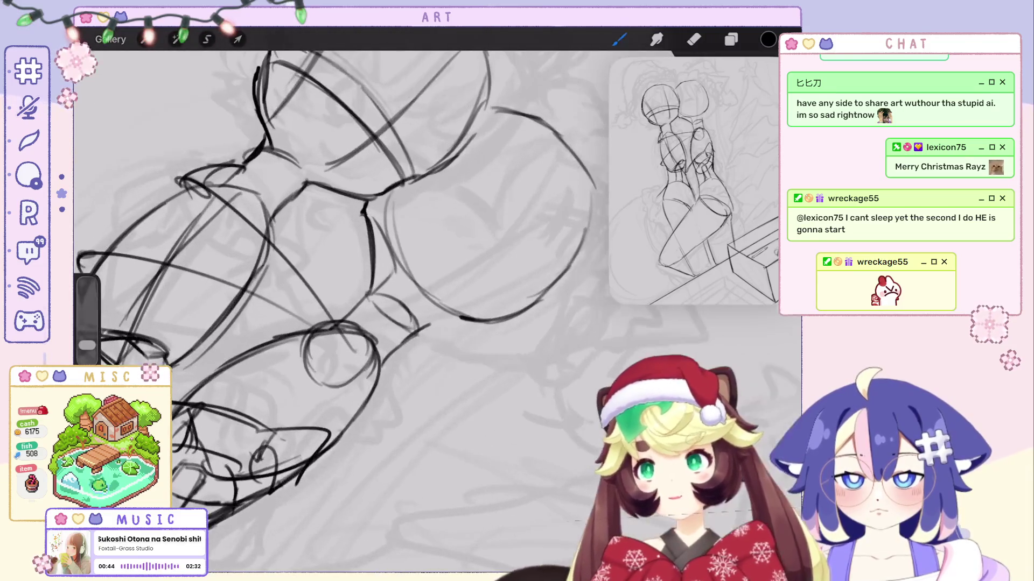
drag(371, 231, 377, 272)
key(ctrl+z)
key(ctrl+z)
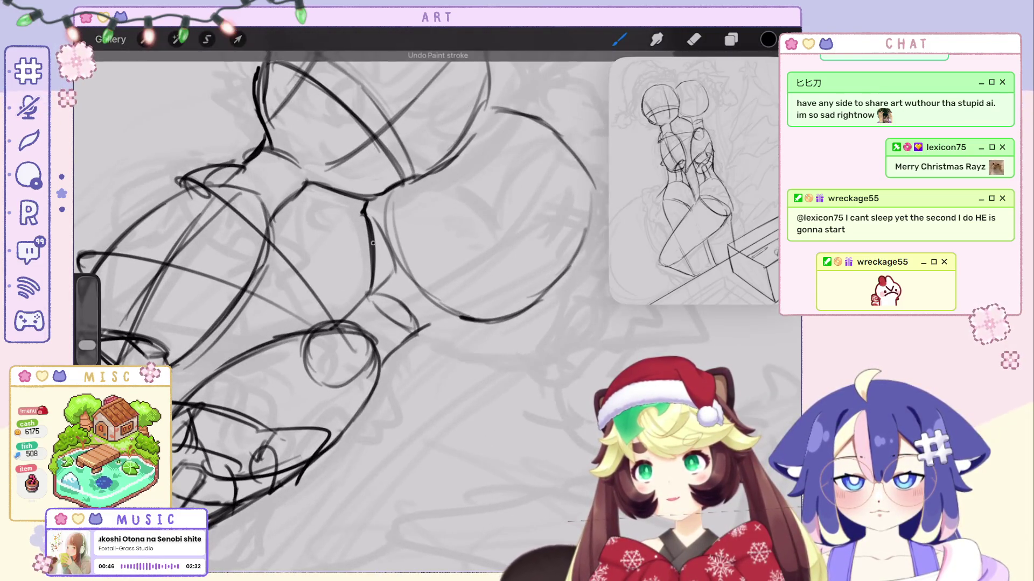
scroll(345, 312, down, 2)
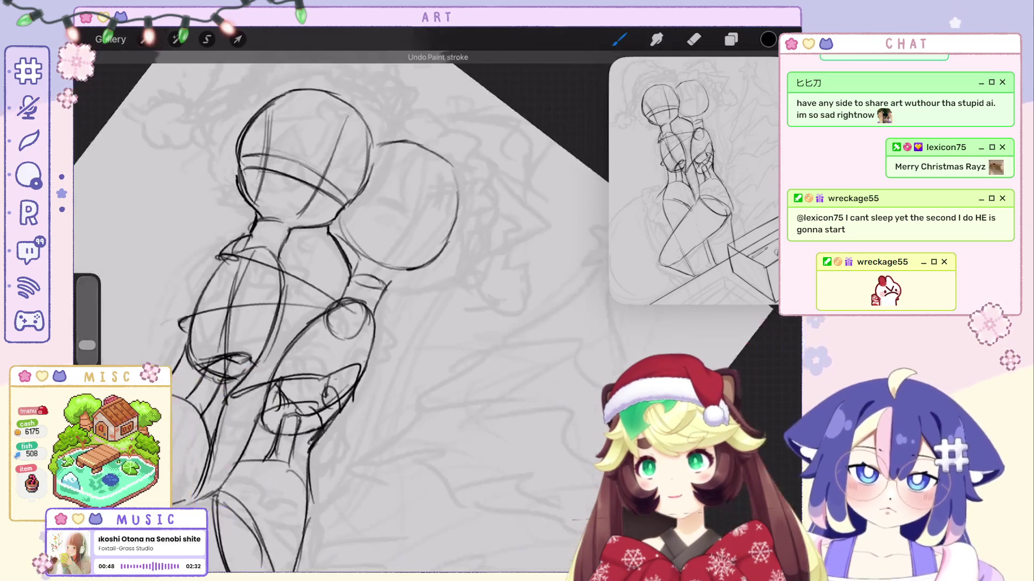
scroll(344, 313, up, 5)
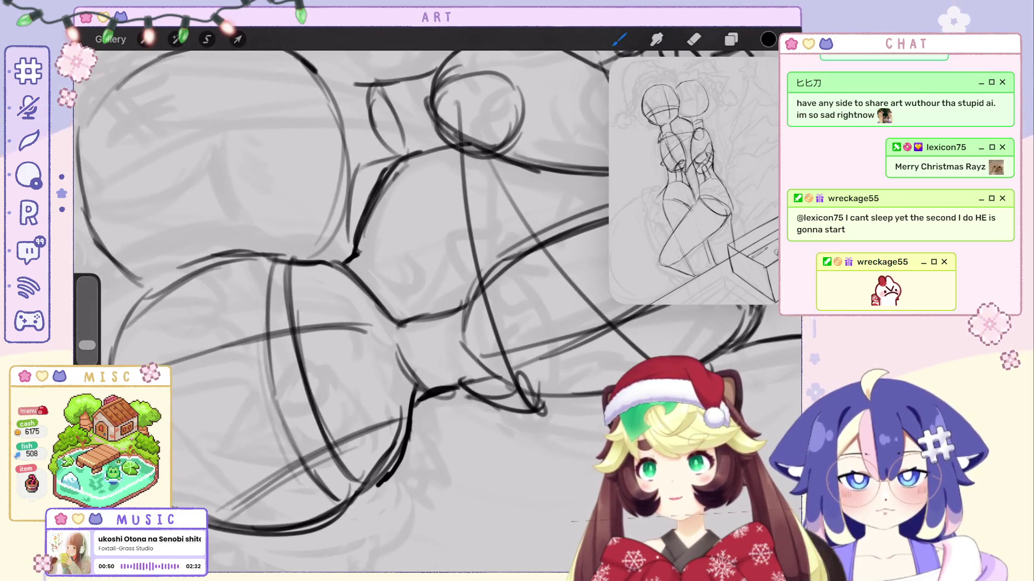
key(e)
scroll(345, 313, down, 2)
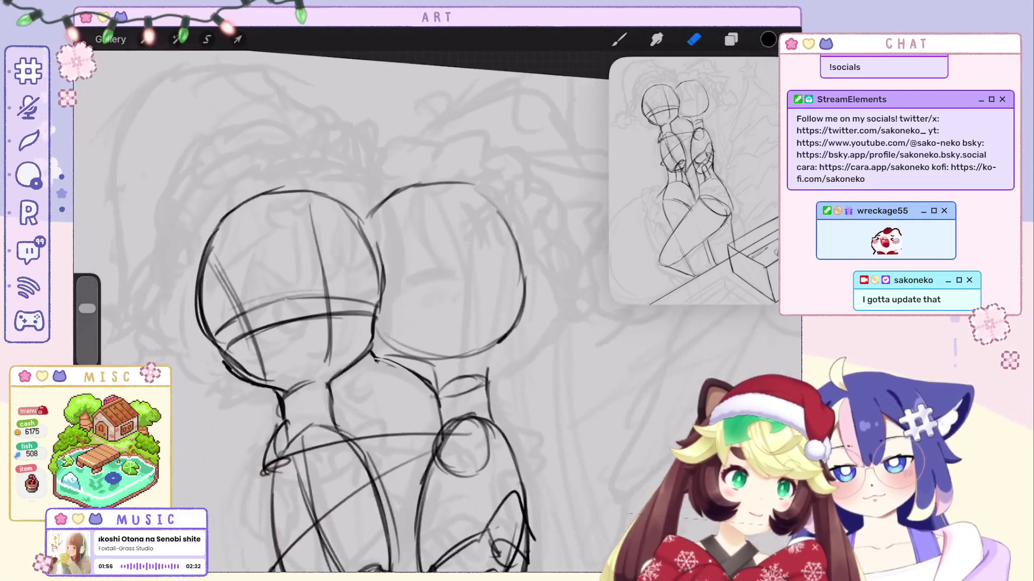
Switch back to the Brush and undo the last stray stroke.
key(b)
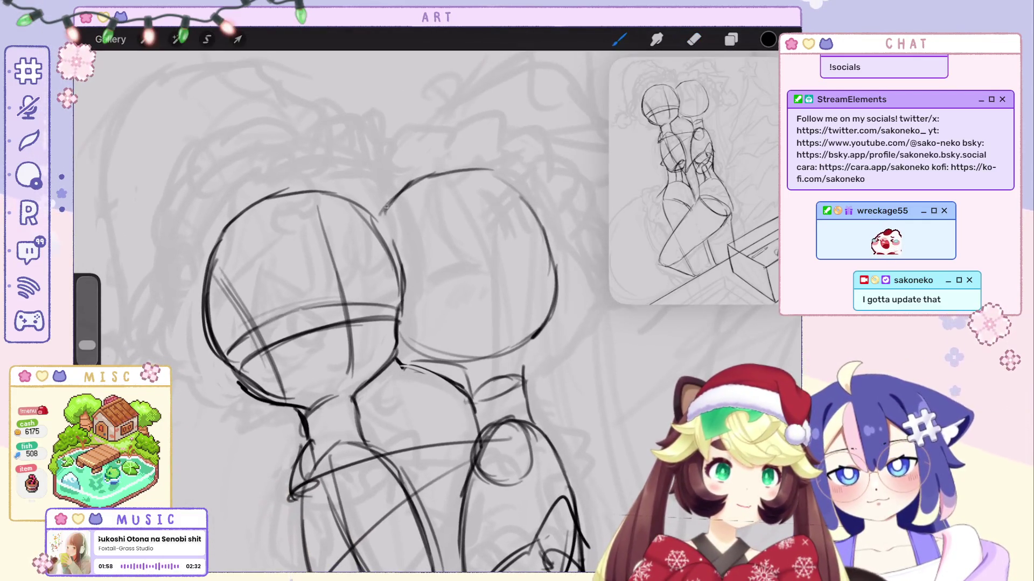
key(ctrl+z)
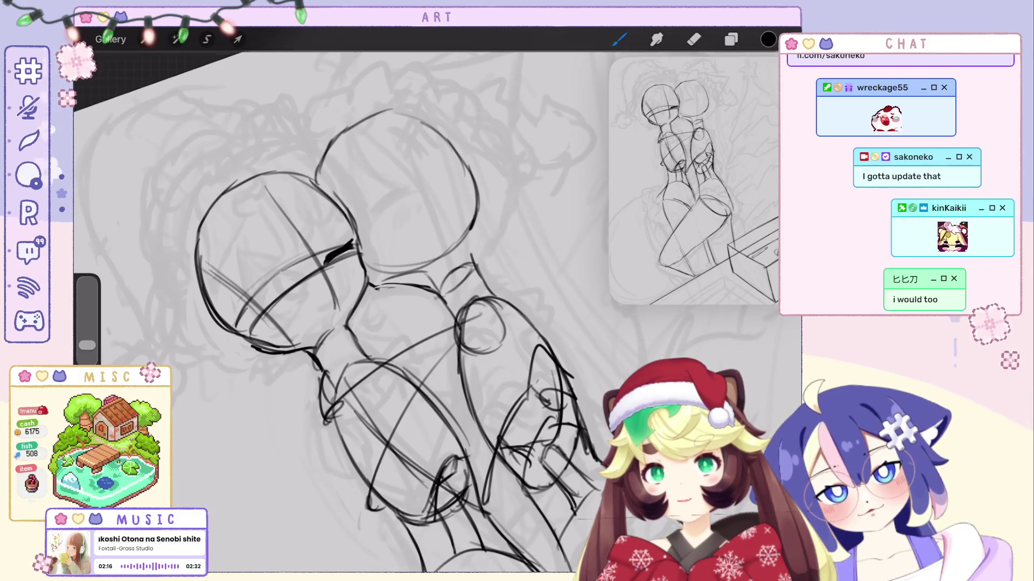
Draw the small ear below the eye, undoing and redoing marks, then redraw it as a curve.
drag(324, 297, 321, 297)
key(ctrl+z)
key(ctrl+z)
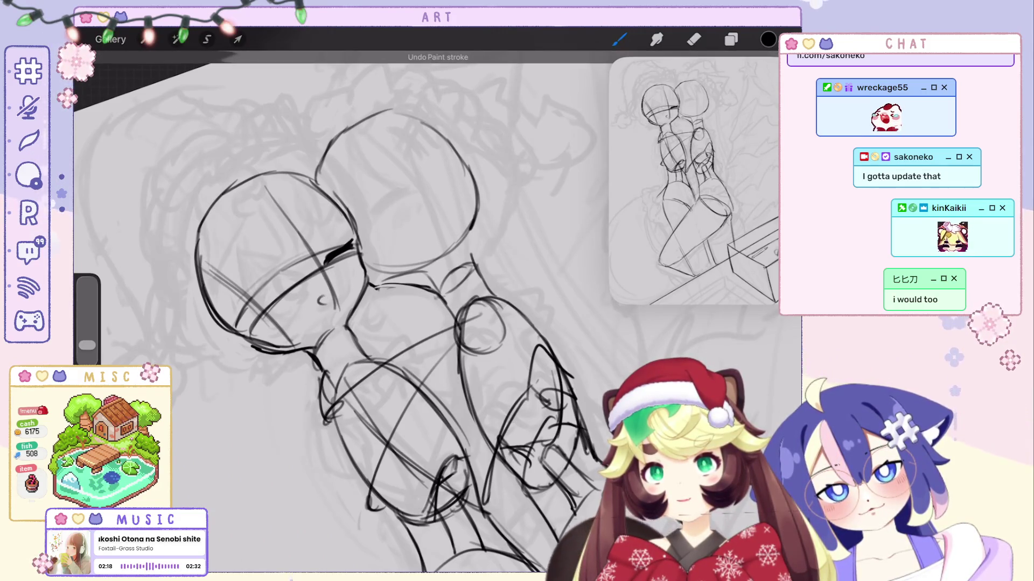
key(ctrl+shift+z)
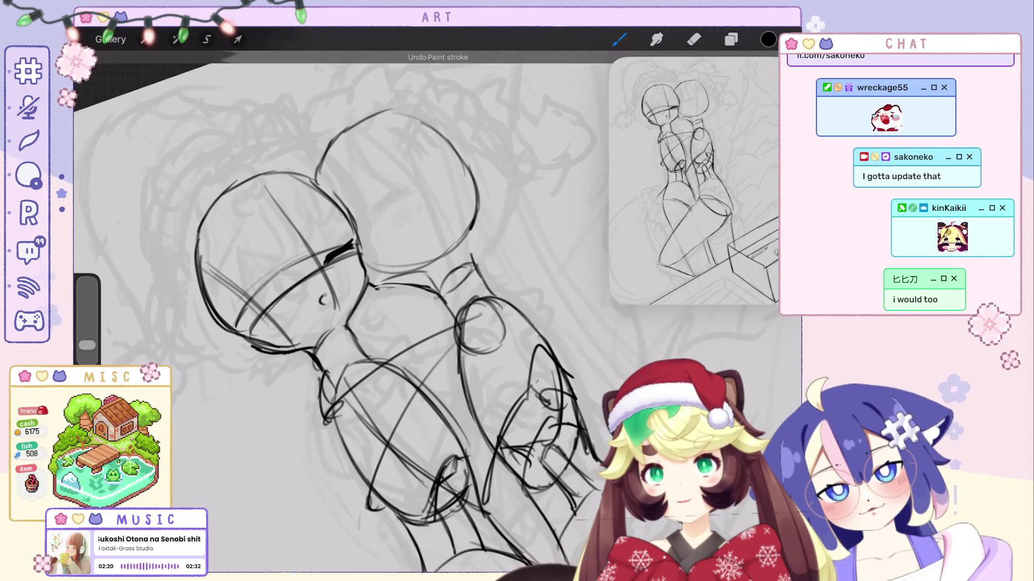
key(ctrl+shift+z)
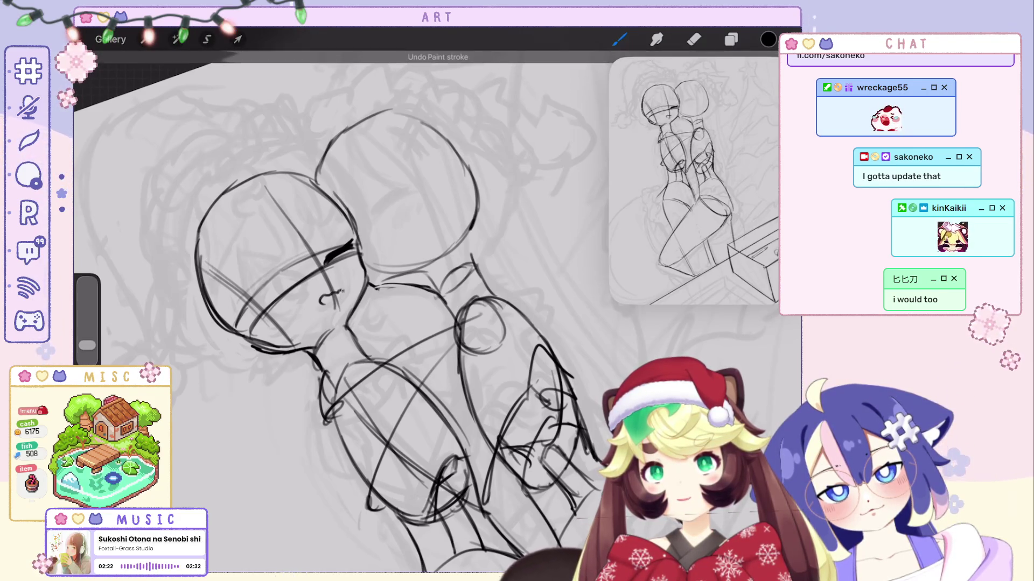
key(ctrl+z)
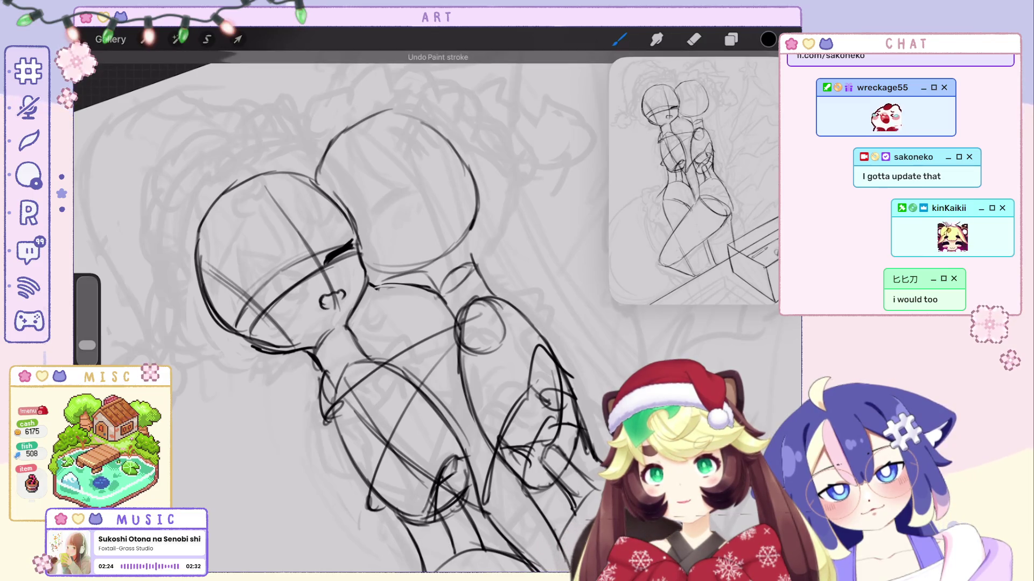
drag(327, 298, 324, 309)
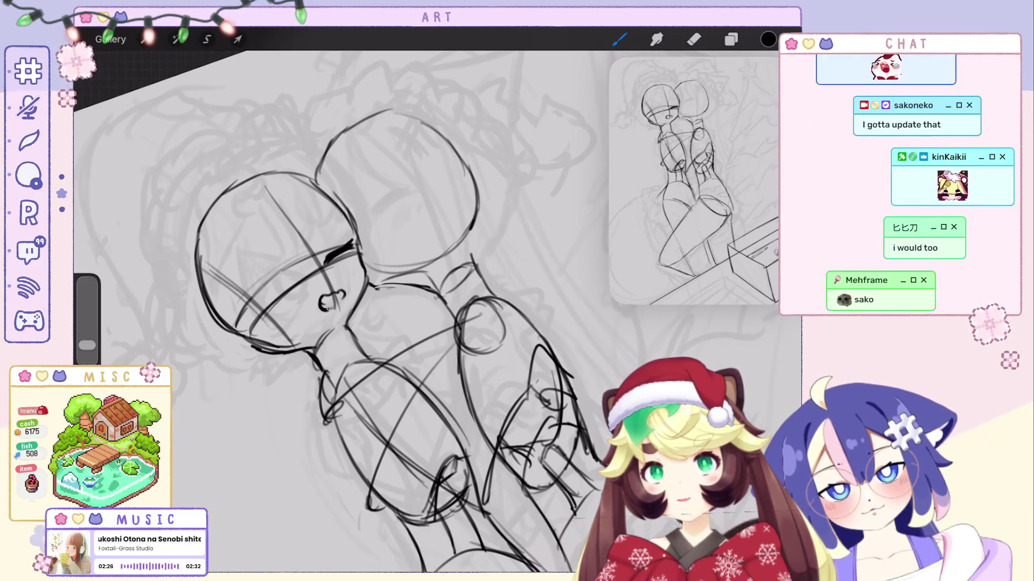
Undo the last stroke, erase briefly around the ear, then return to the Brush.
scroll(436, 312, down, 5)
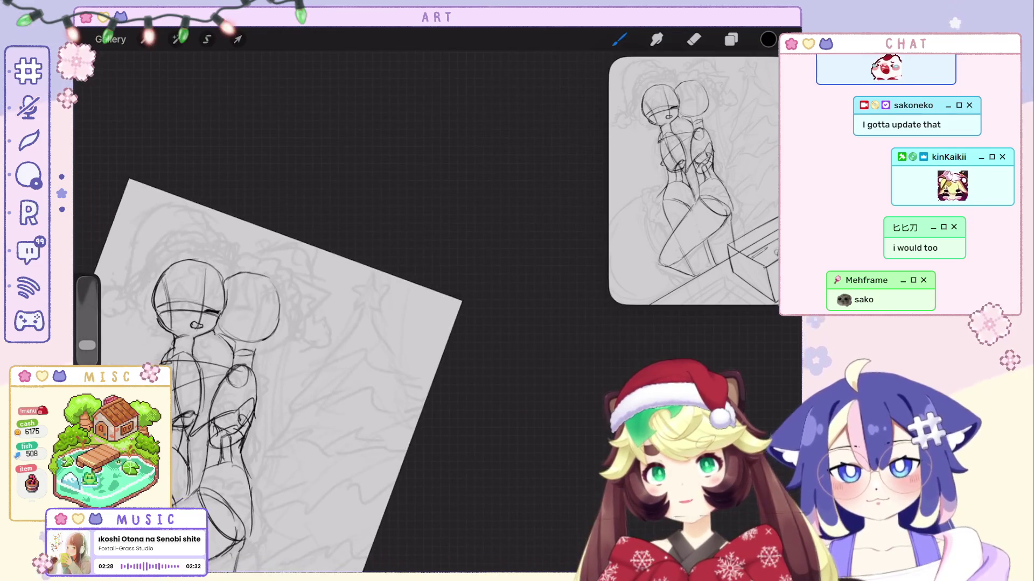
scroll(436, 313, up, 8)
key(ctrl+z)
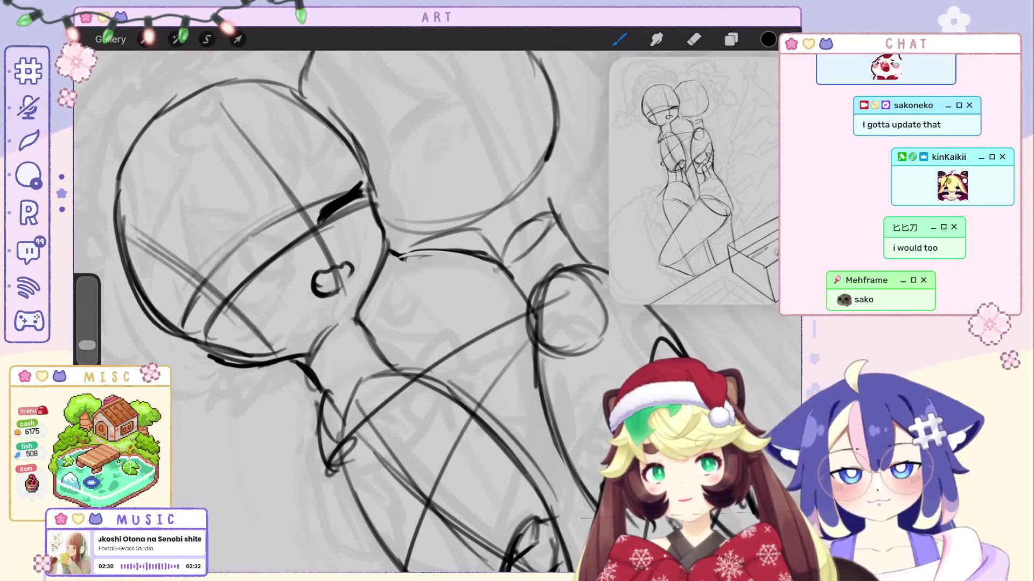
scroll(436, 313, down, 5)
scroll(436, 313, up, 8)
key(e)
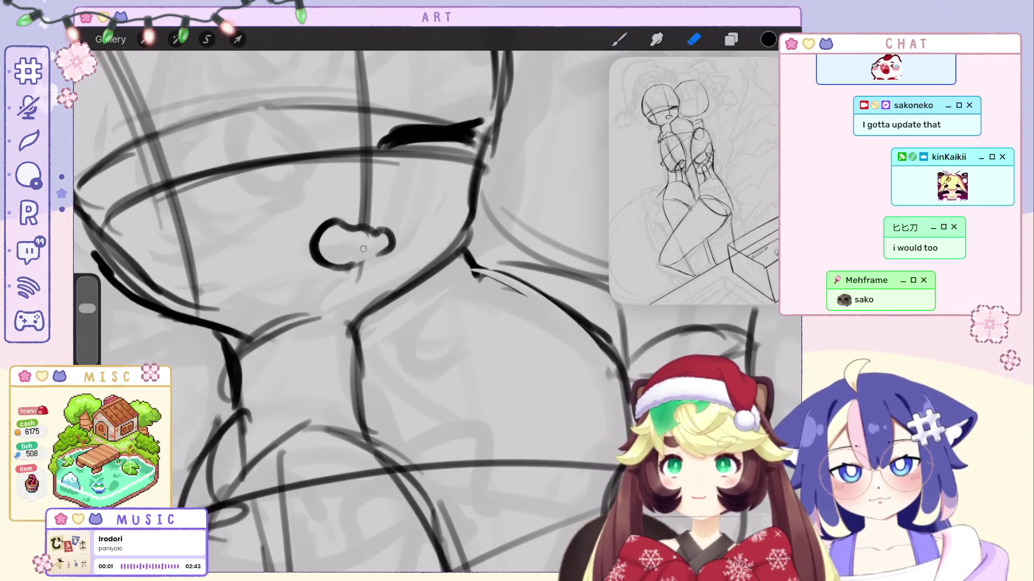
scroll(363, 249, down, 5)
scroll(362, 250, up, 5)
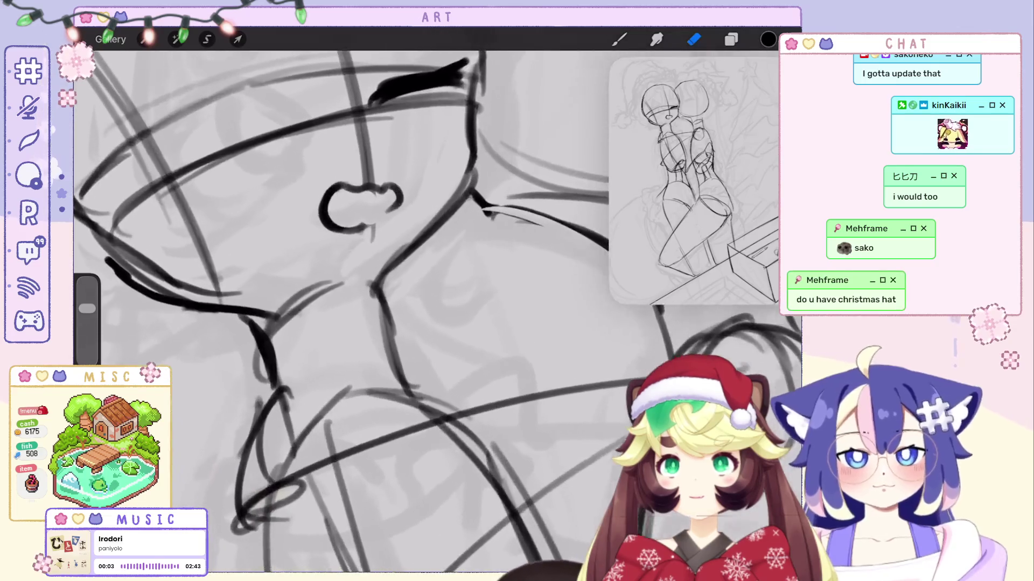
scroll(362, 249, up, 1)
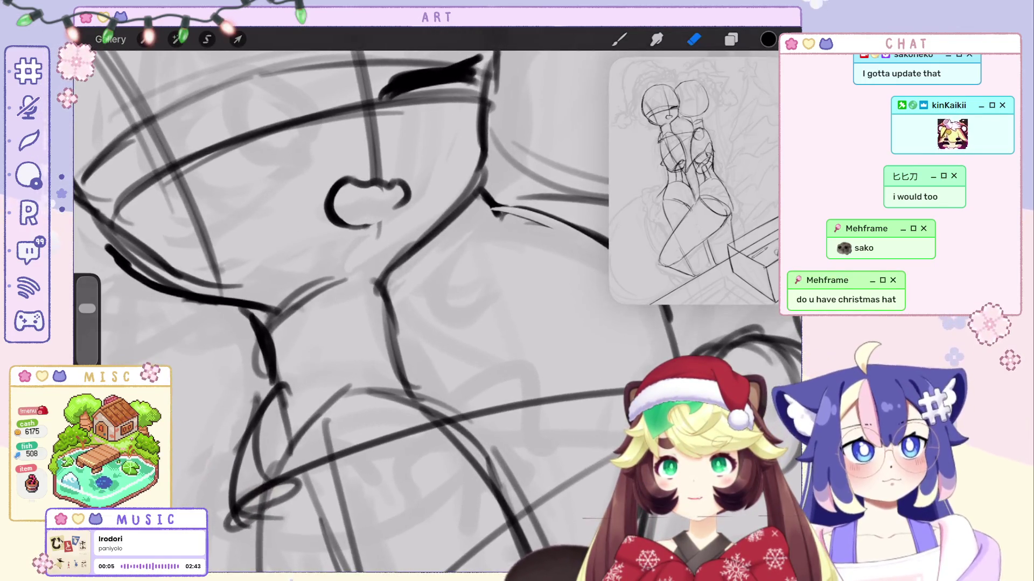
scroll(345, 313, down, 2)
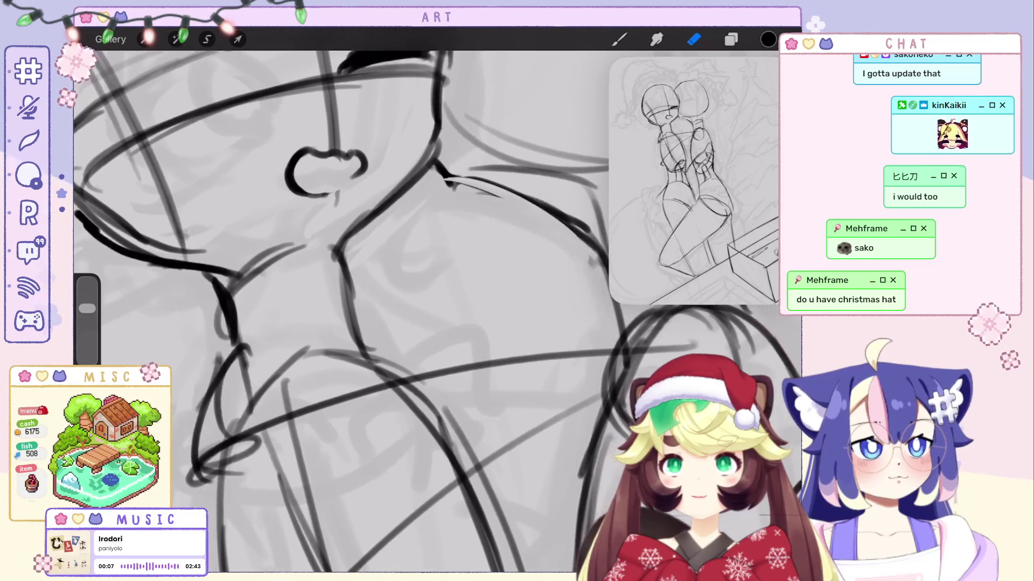
scroll(345, 313, down, 2)
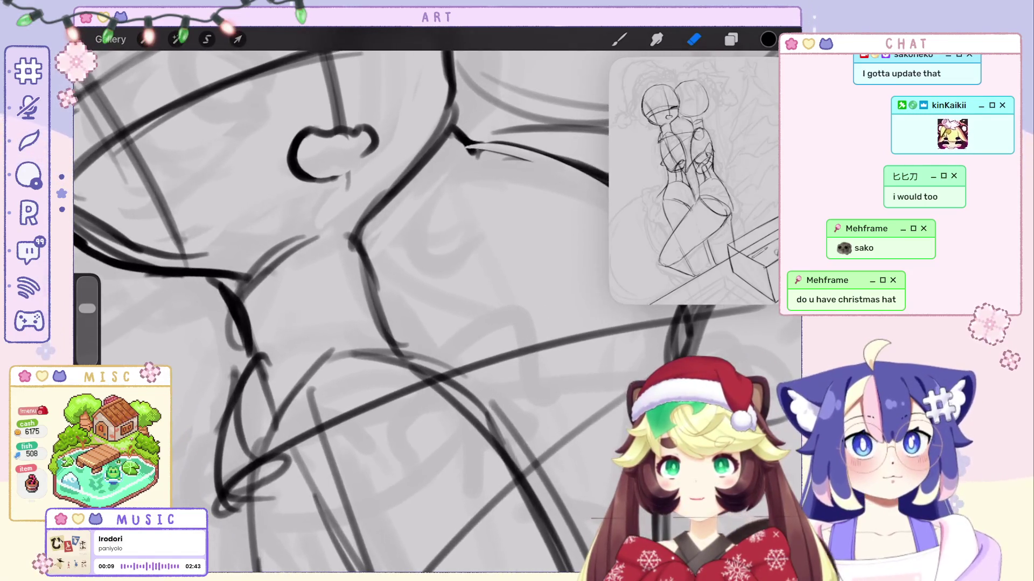
key(b)
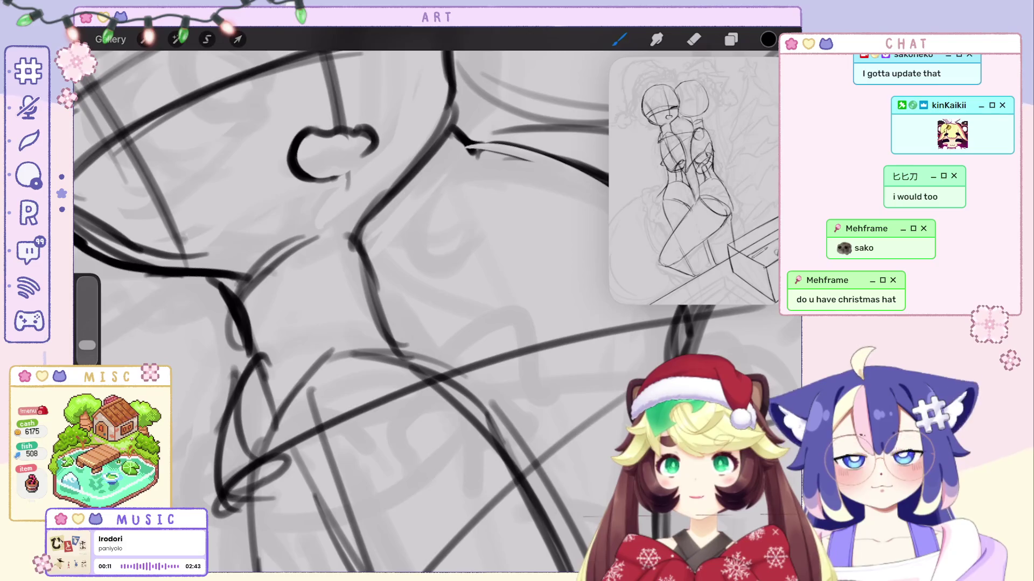
scroll(345, 313, down, 3)
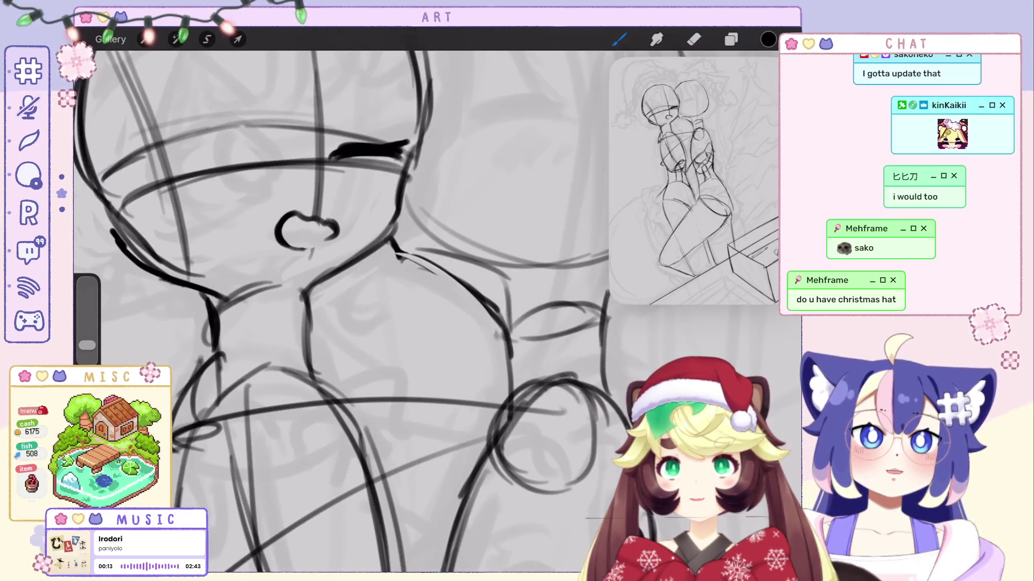